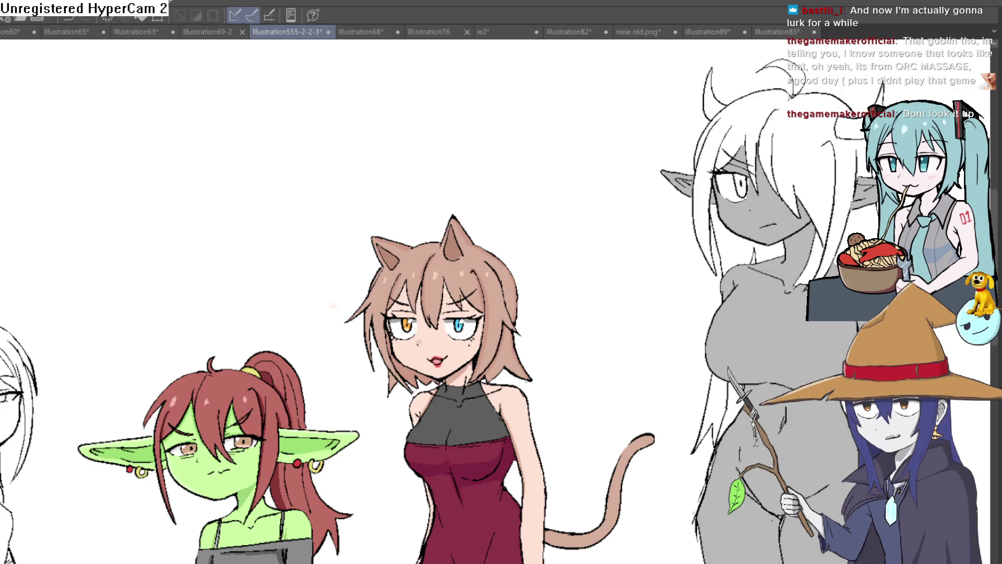
scroll(635, 134, "down", 2)
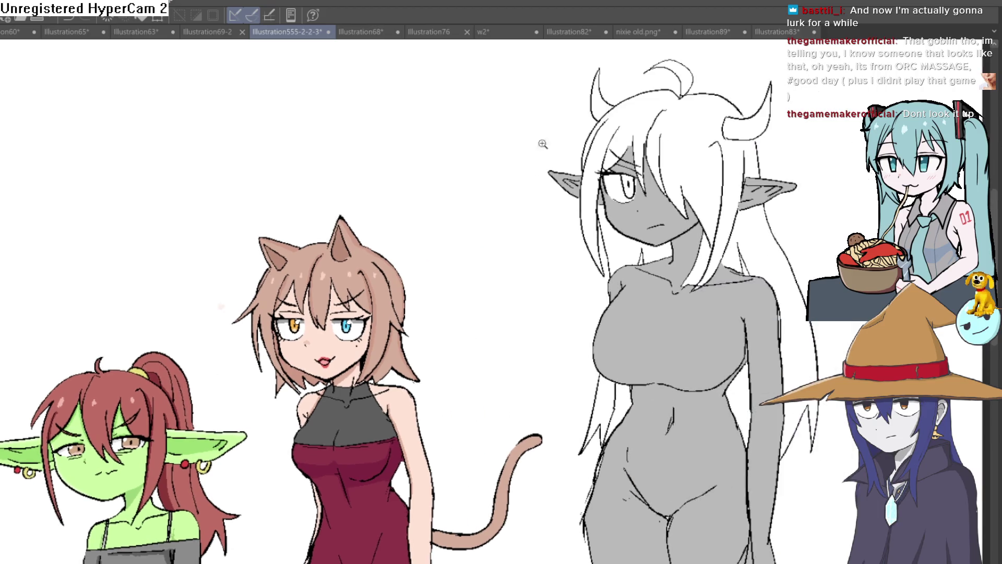
scroll(541, 141, "down", 2)
Centre and zoom the view on the tall grey elf, briefly toggling her grey fill to check the lines
left_click_drag(791, 167, 646, 132)
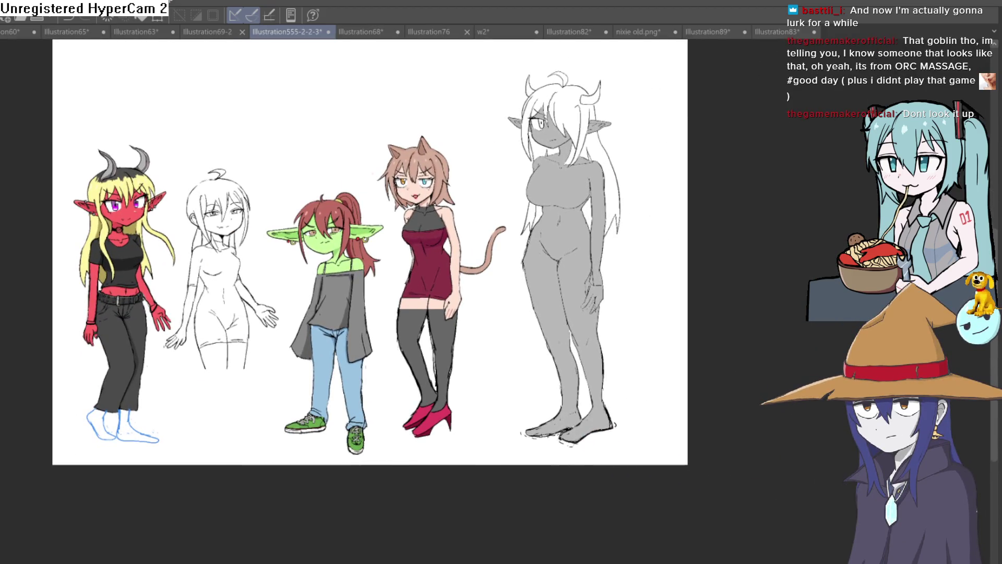
key("ctrl+z")
key("ctrl+y")
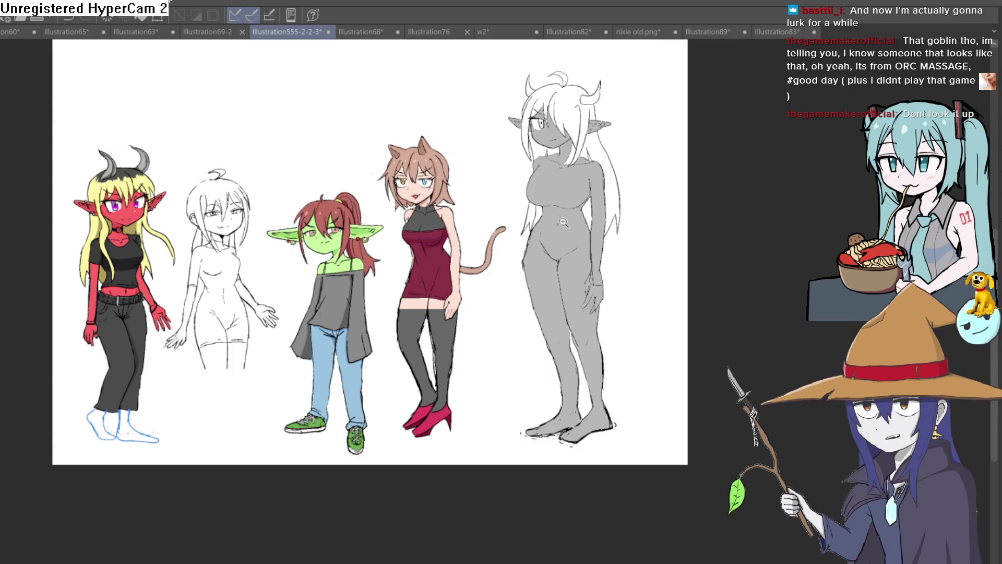
left_click(564, 222)
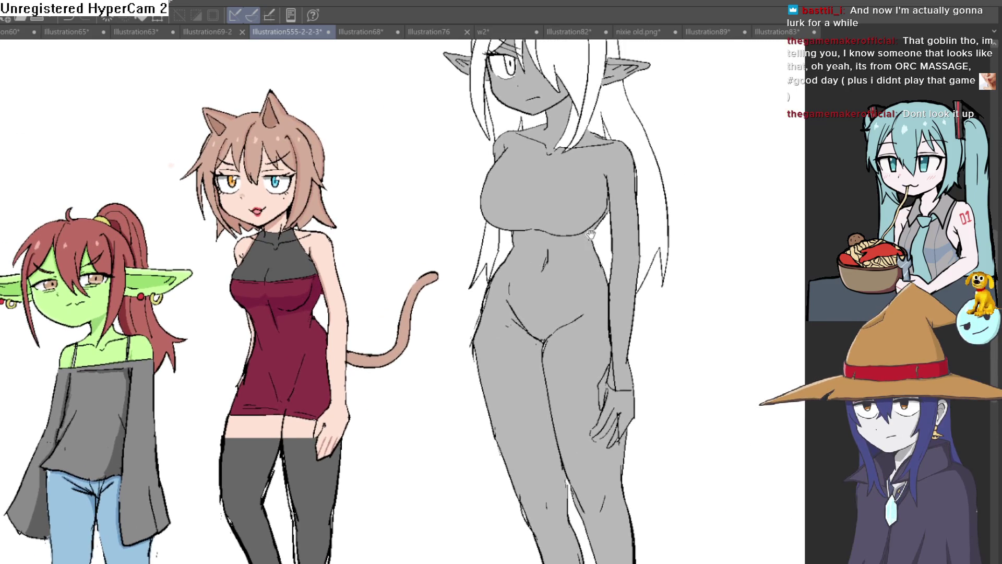
left_click_drag(591, 233, 576, 217)
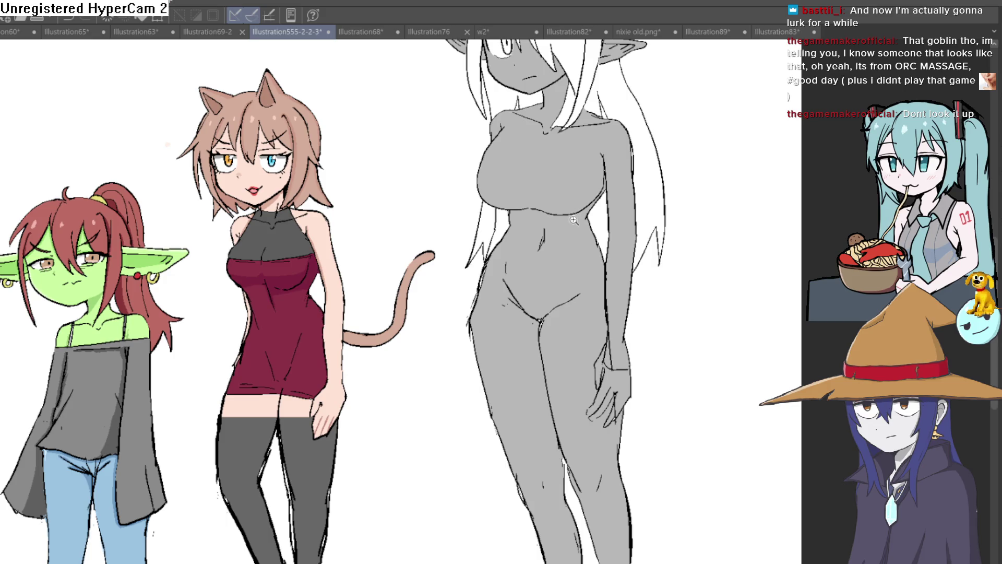
left_click(575, 221)
left_click(574, 221, "alt")
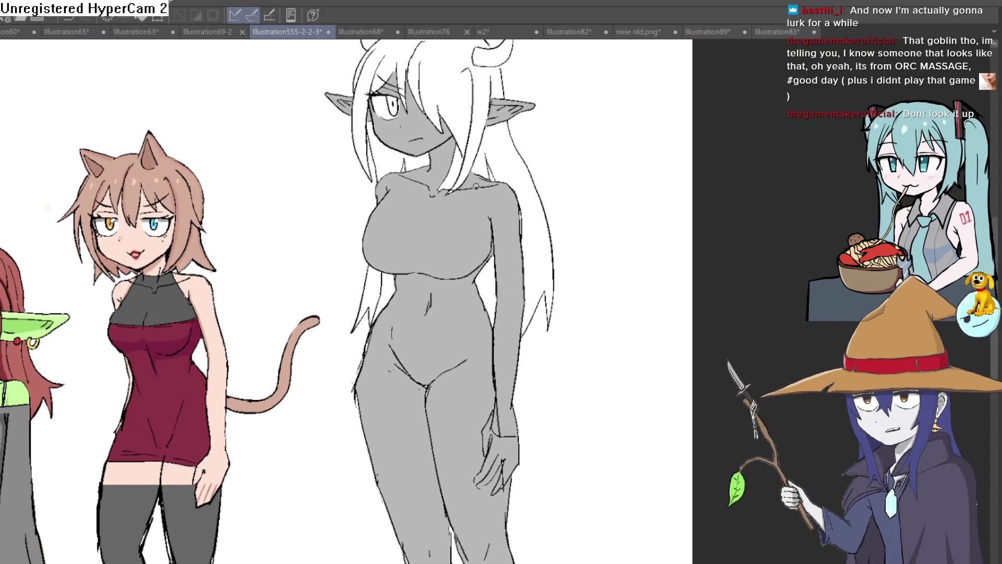
Outline an apron-shaped garment over the elf's chest, side and hips with the pen
left_click_drag(474, 182, 458, 312)
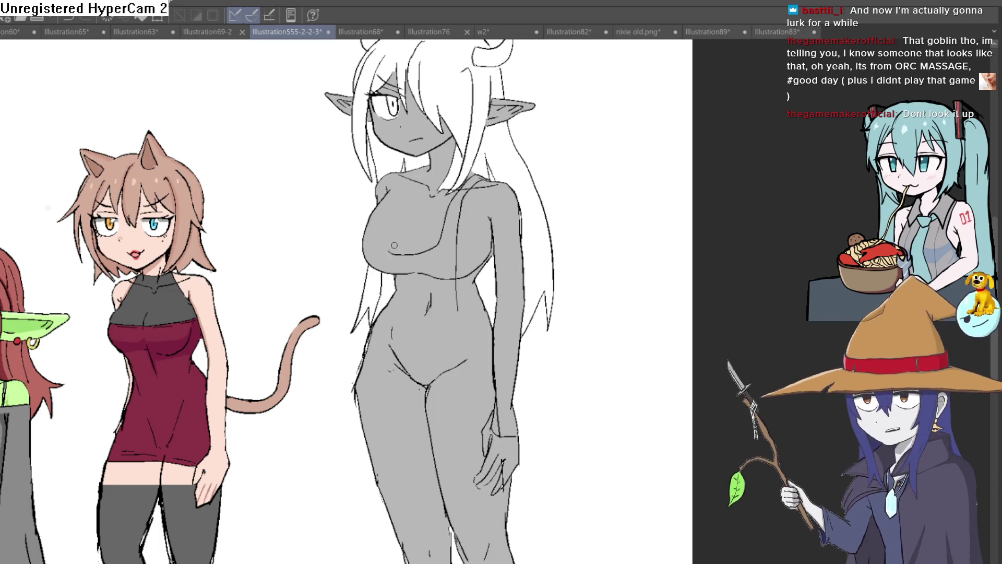
left_click_drag(395, 235, 385, 255)
left_click_drag(402, 169, 380, 203)
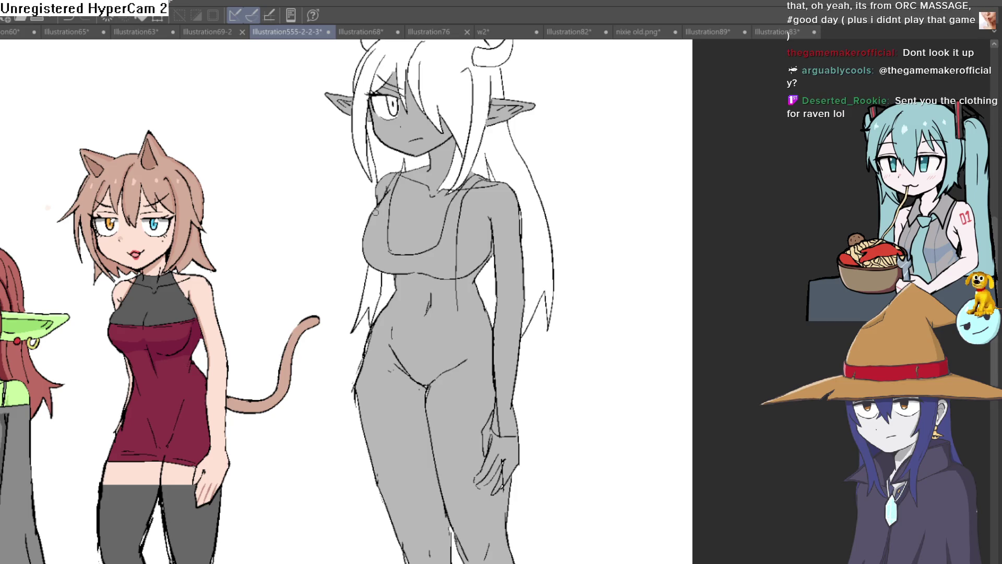
mouse_move(361, 248)
left_mouse_down()
mouse_move(462, 395)
mouse_move(463, 287)
left_mouse_up()
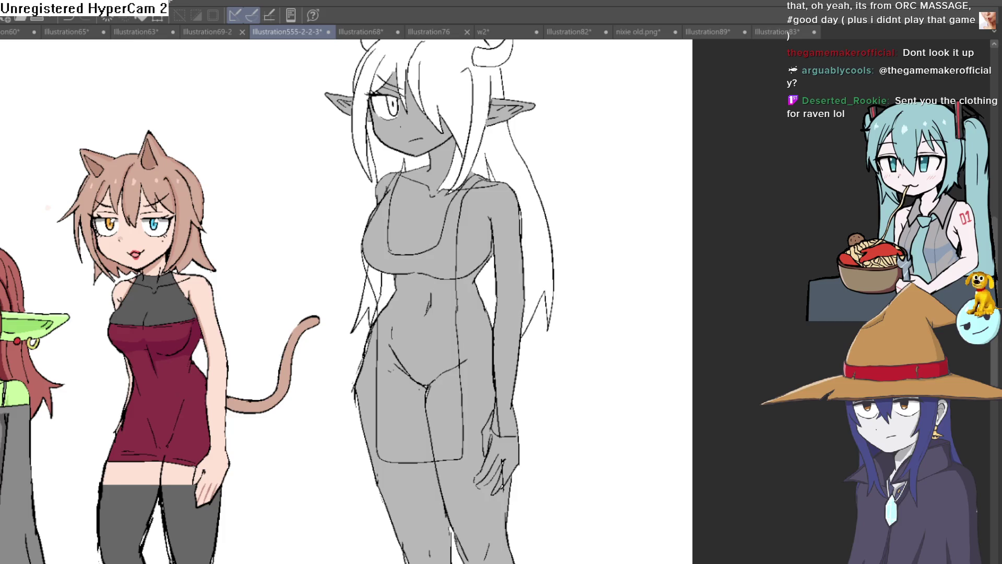
Fill the garment's skirt, chest and straps with tan
left_click(432, 366)
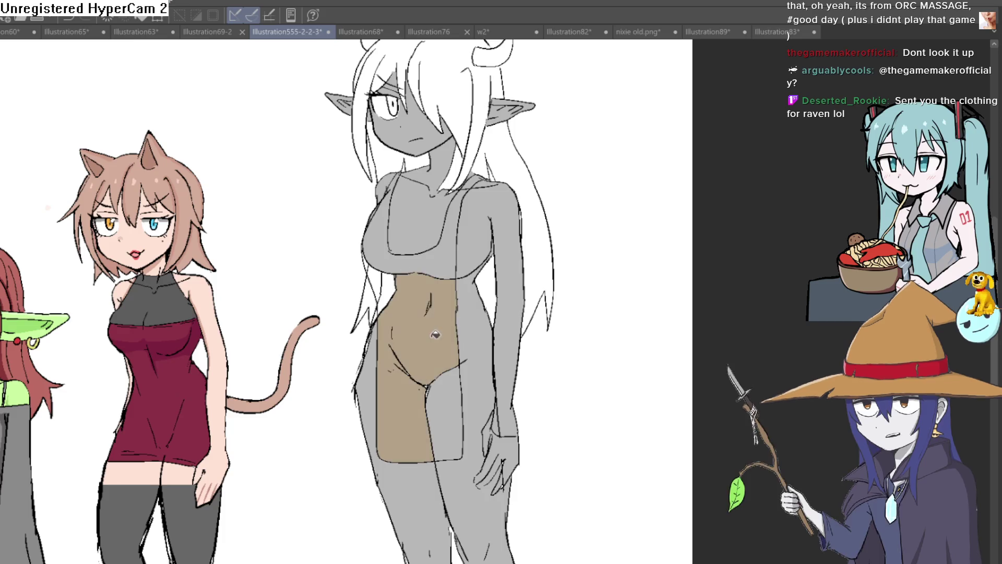
left_click(451, 409)
left_click(448, 263)
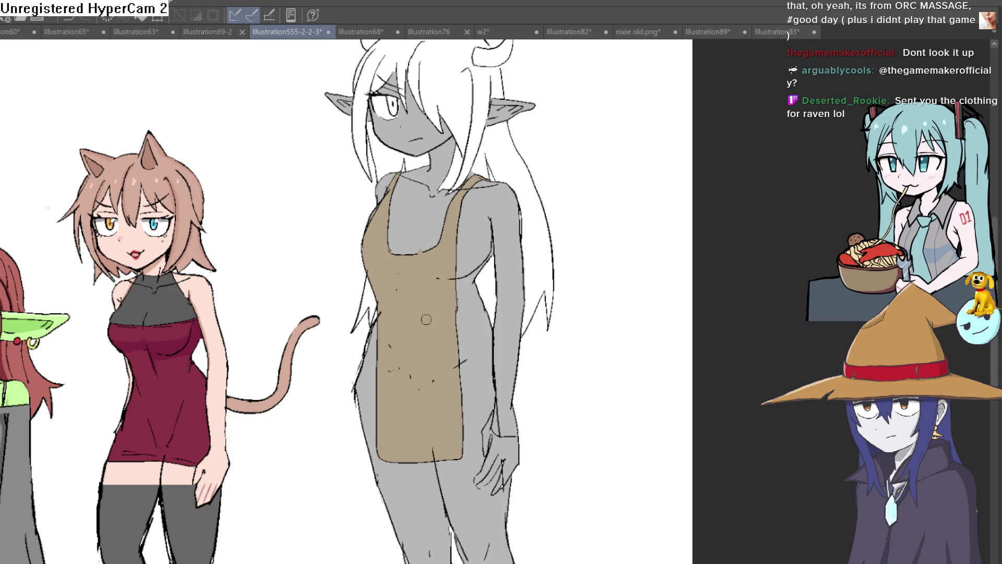
scroll(532, 265, "down", 3)
Undo the tan apron so the elf is bare grey again, toggling the grey fill to compare
mouse_move(570, 282)
left_mouse_down()
mouse_move(541, 230)
mouse_move(529, 282)
left_mouse_up()
scroll(520, 216, "up", 2)
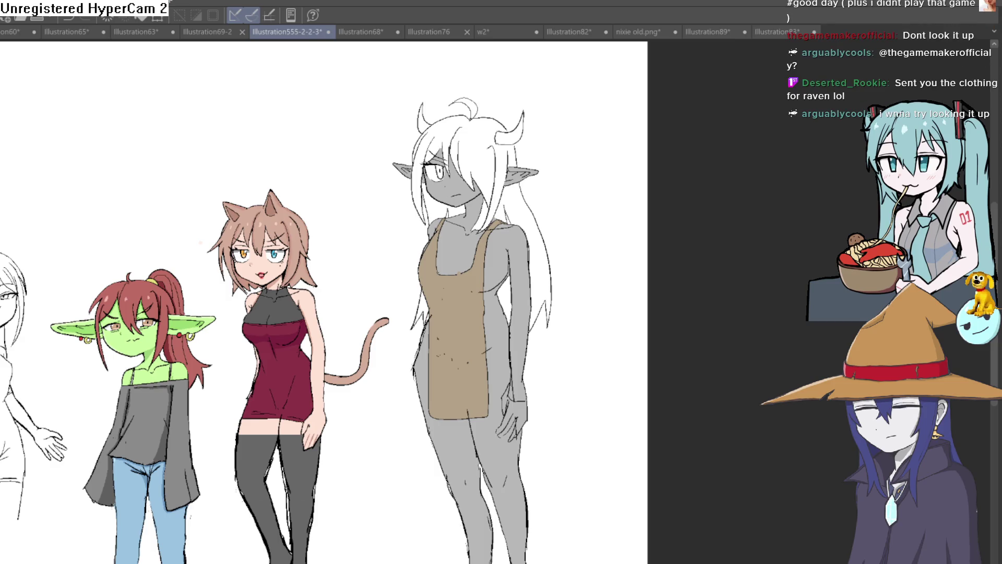
key("ctrl+z")
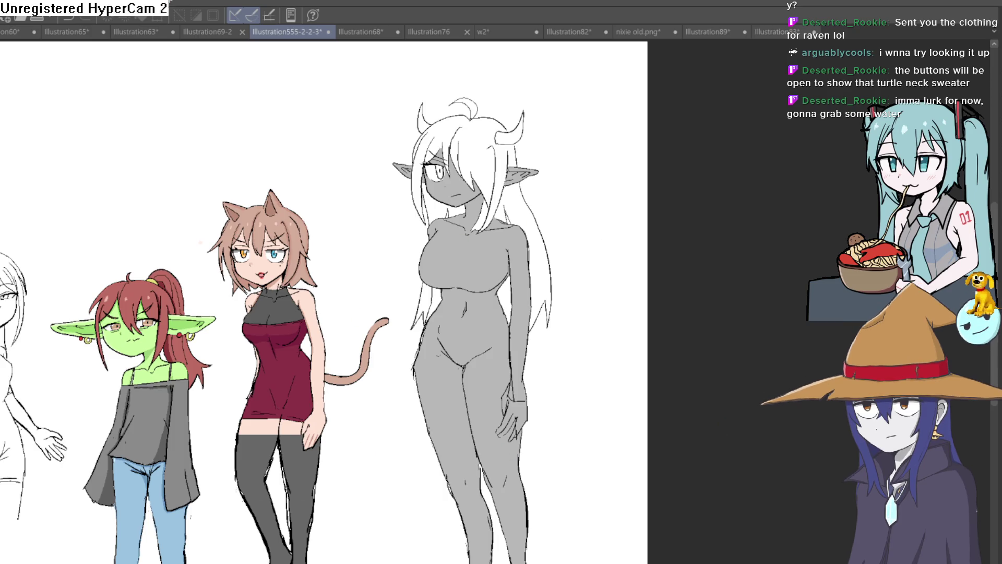
key("ctrl+z")
key("ctrl+y")
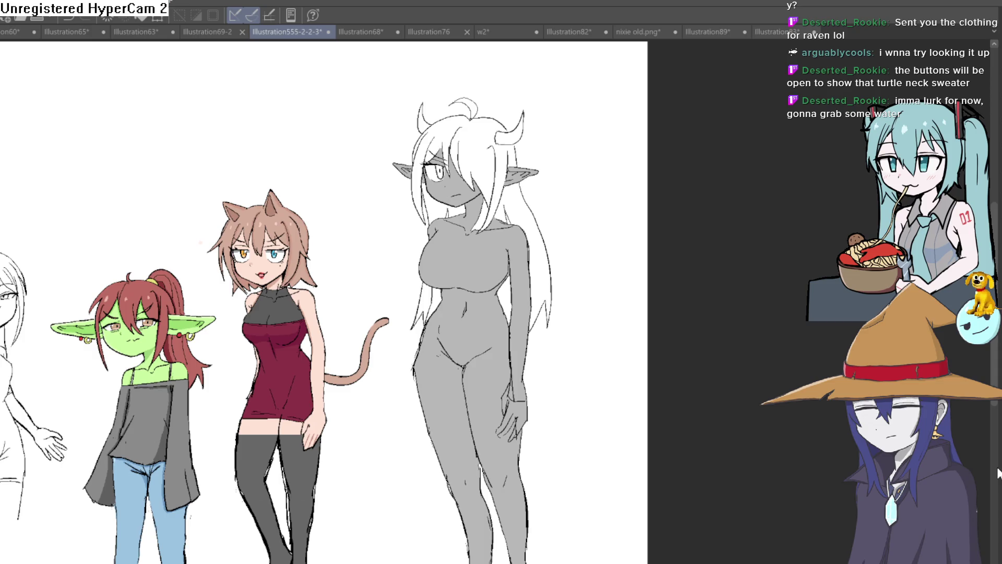
left_click_drag(584, 261, 535, 148)
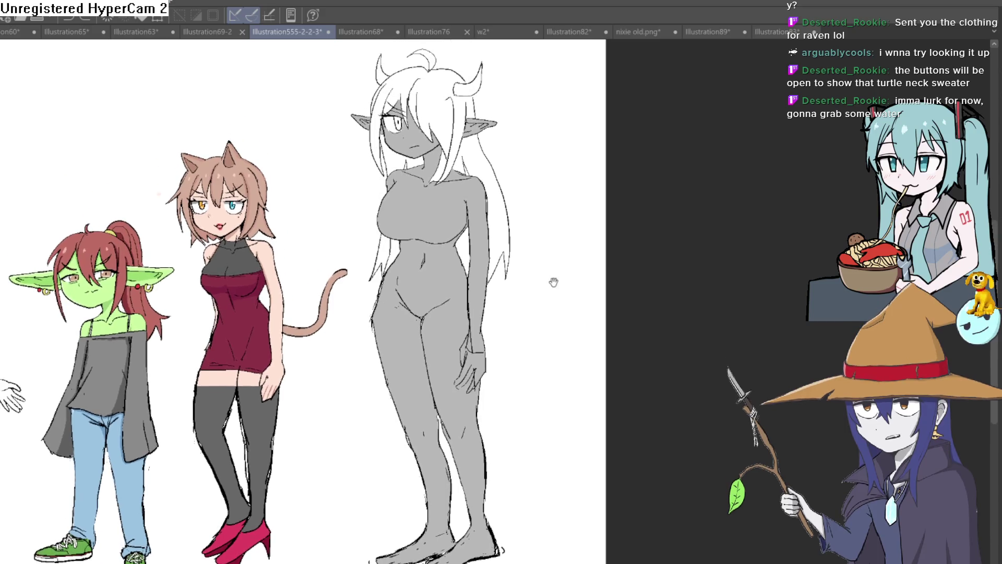
scroll(507, 339, "up", 3)
scroll(508, 339, "down", 3)
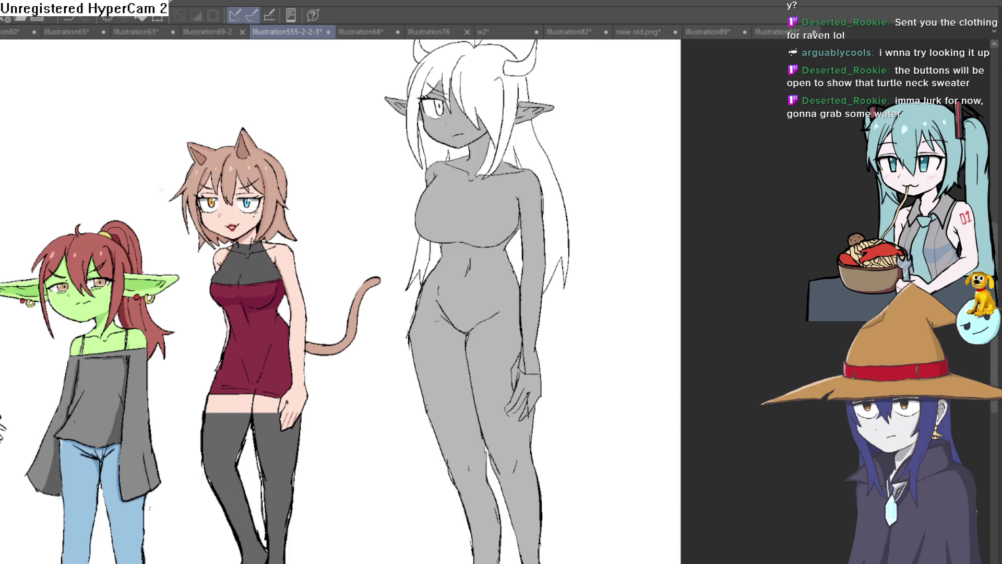
scroll(340, 301, "down", 1)
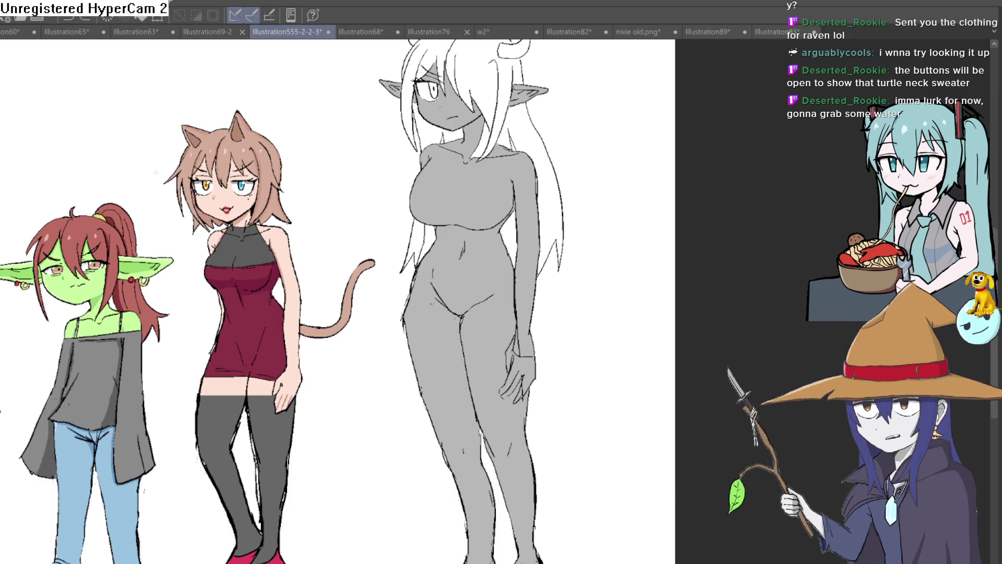
scroll(511, 193, "up", 1)
scroll(501, 180, "up", 2)
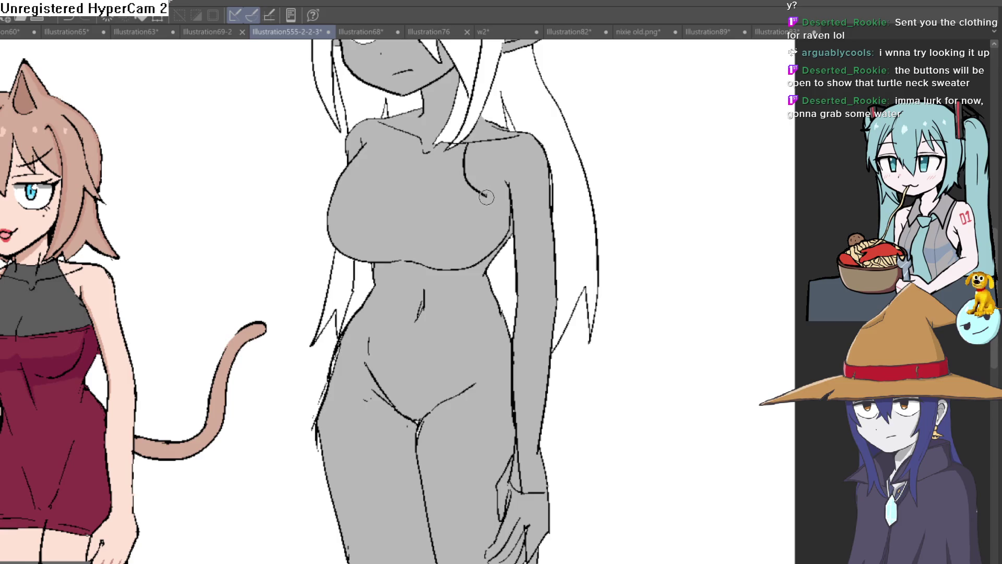
Outline the right arm and elbow, then undo a stray neckline stroke
mouse_move(503, 235)
left_mouse_down()
mouse_move(516, 287)
mouse_move(558, 305)
left_mouse_up()
mouse_move(539, 179)
left_mouse_down()
mouse_move(555, 291)
mouse_move(578, 278)
mouse_move(555, 222)
left_mouse_up()
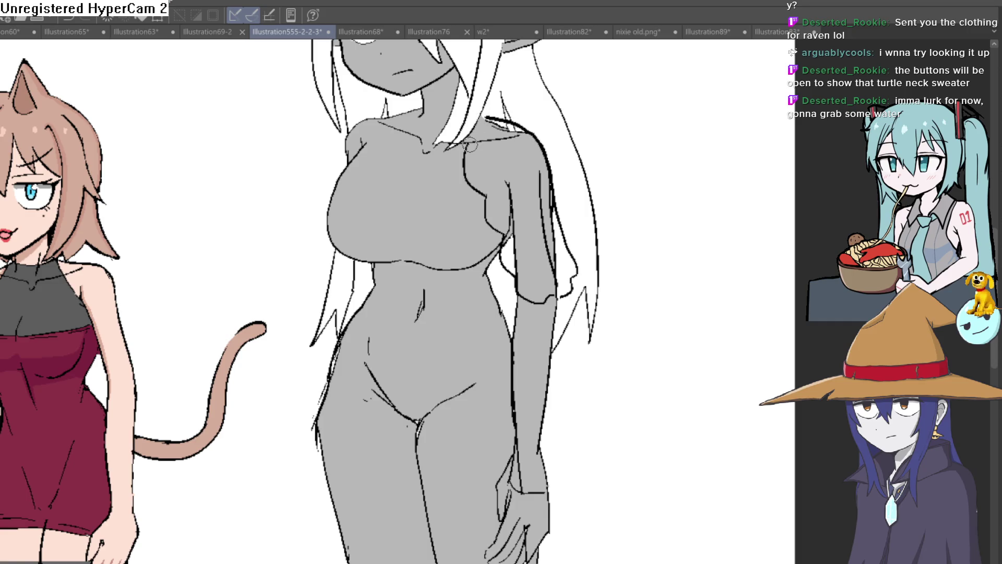
left_click_drag(502, 118, 513, 156)
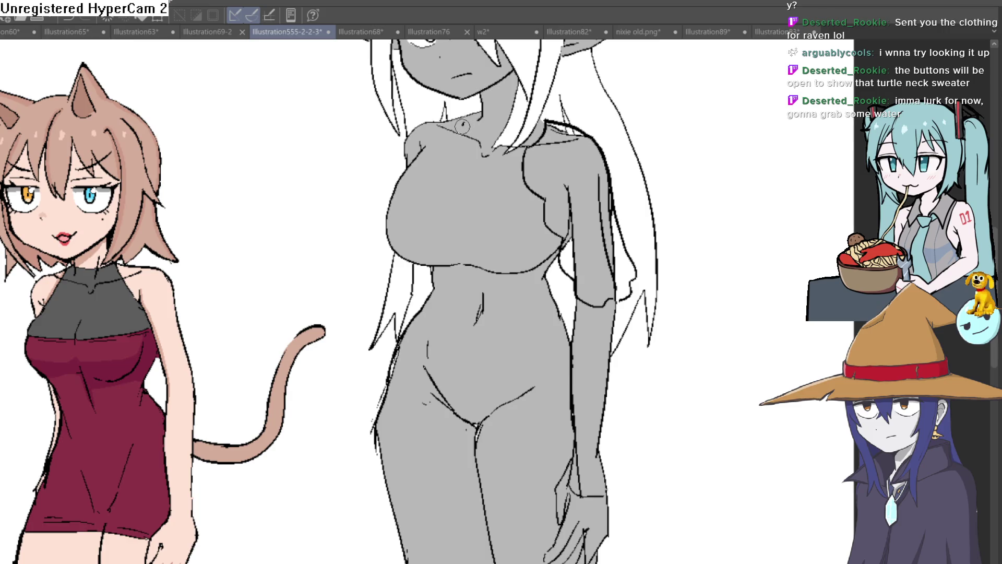
left_click_drag(445, 115, 399, 122)
key("ctrl+z")
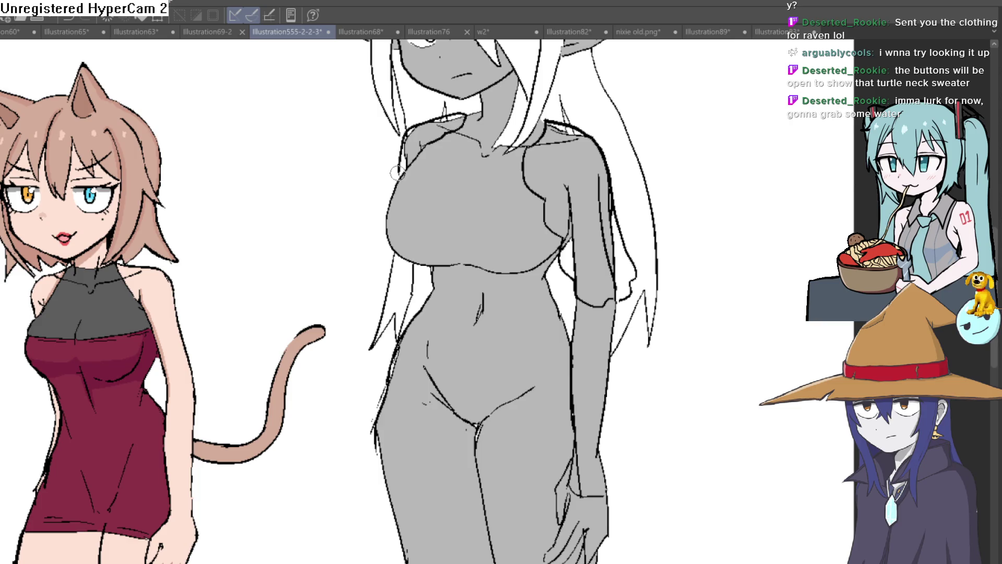
Ink a hair strand and the left edge of the torso
mouse_move(383, 271)
left_mouse_down()
mouse_move(389, 314)
mouse_move(408, 319)
left_mouse_up()
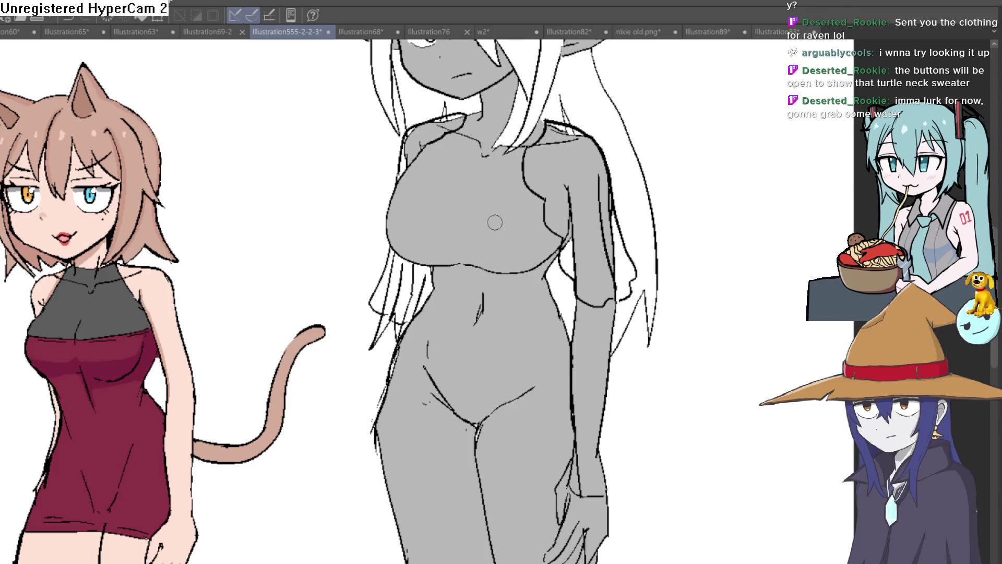
left_click_drag(404, 332, 429, 273)
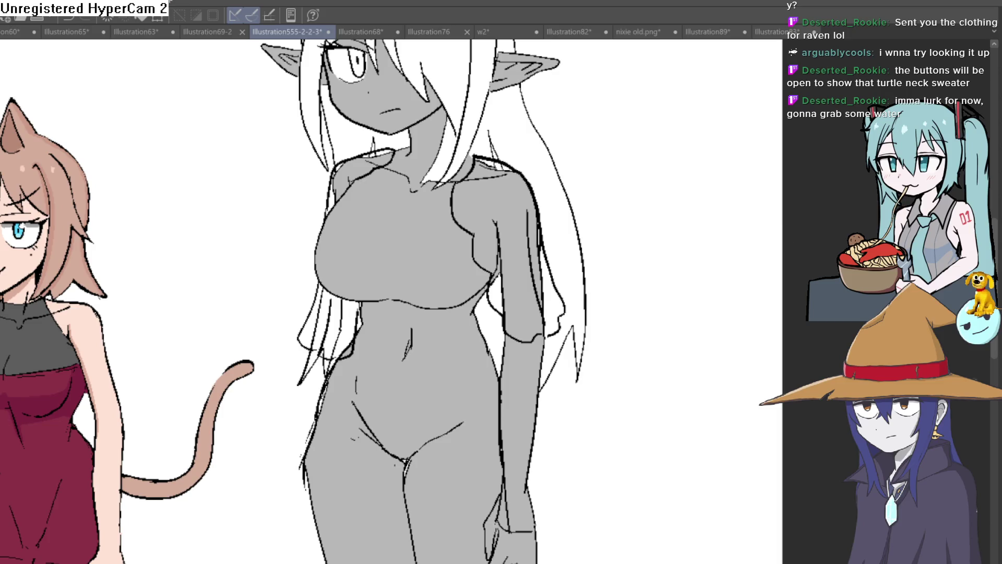
scroll(600, 269, "down", 1)
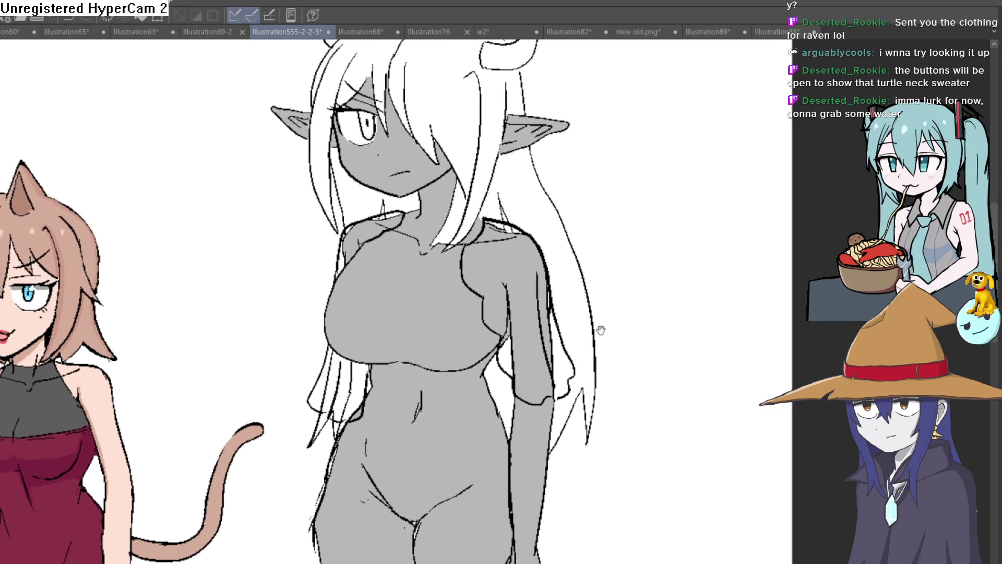
scroll(573, 267, "up", 2)
scroll(548, 257, "up", 1)
scroll(548, 257, "down", 1)
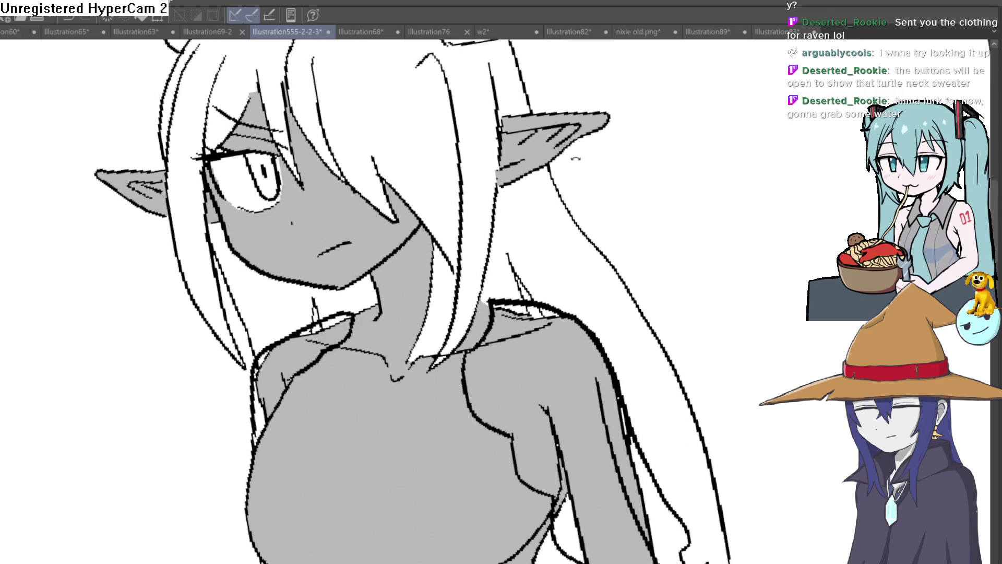
left_click_drag(547, 257, 544, 107)
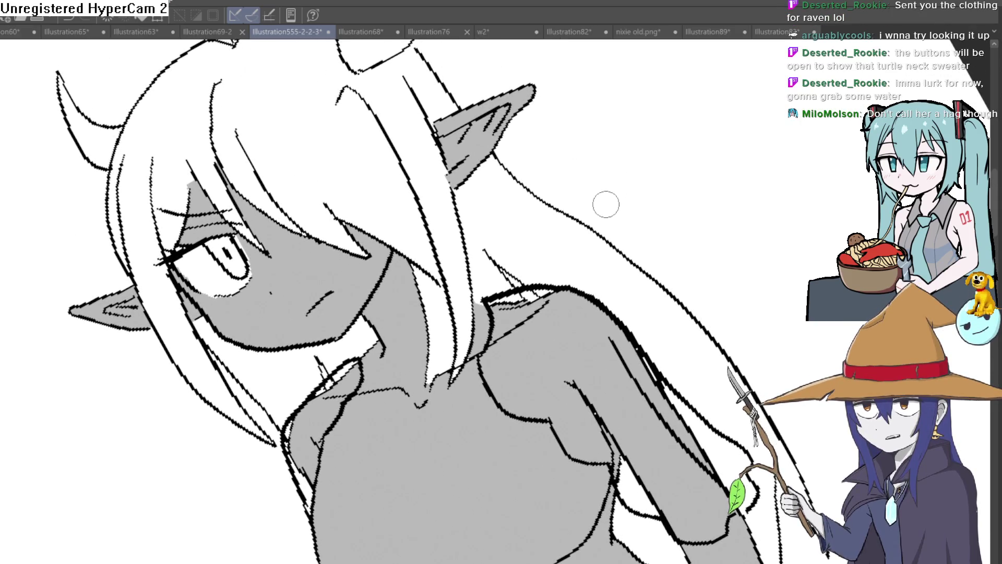
scroll(606, 204, "down", 1)
left_click_drag(654, 222, 672, 317)
scroll(672, 316, "up", 2)
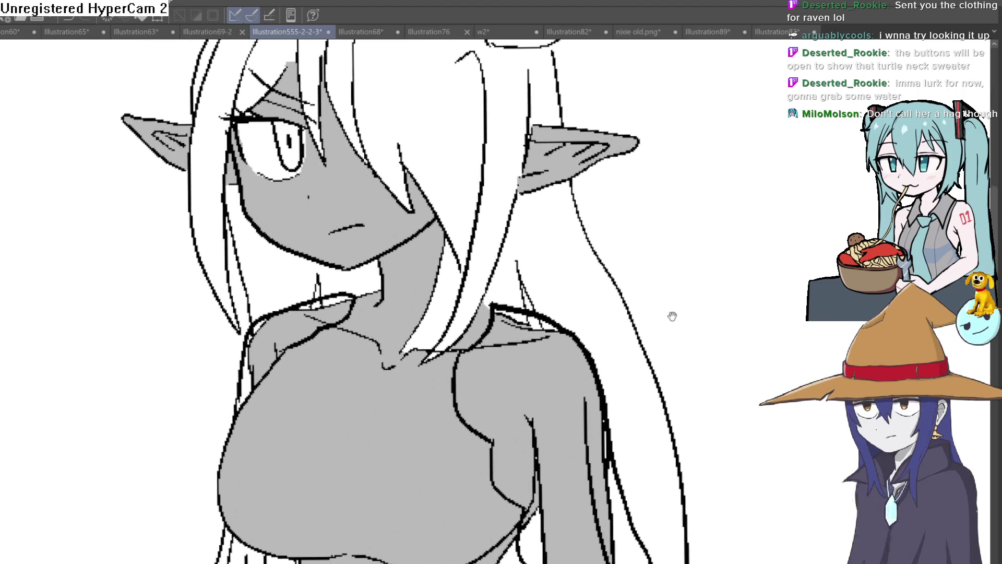
scroll(665, 313, "down", 1)
scroll(659, 309, "down", 1)
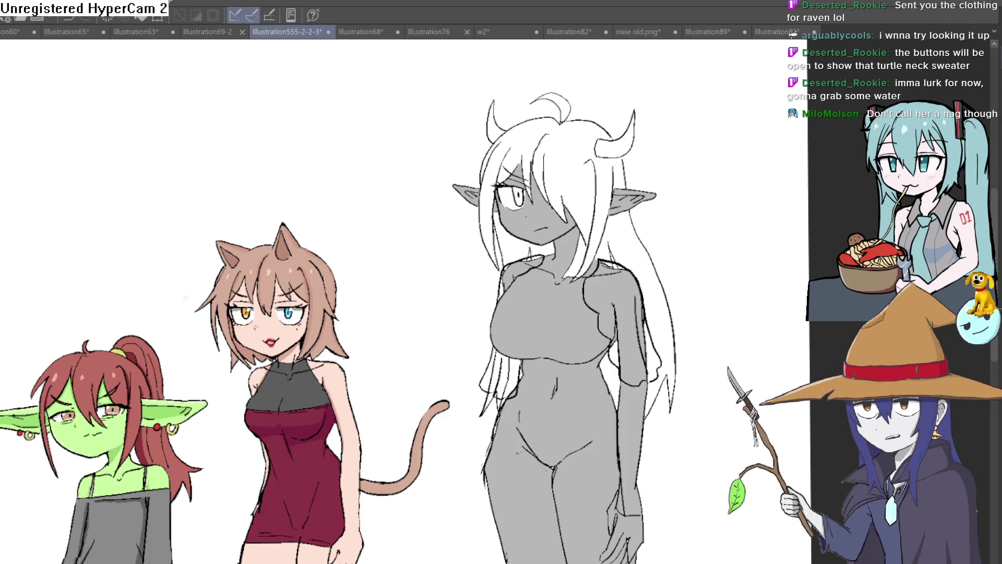
key("minus")
scroll(598, 141, "up", 5)
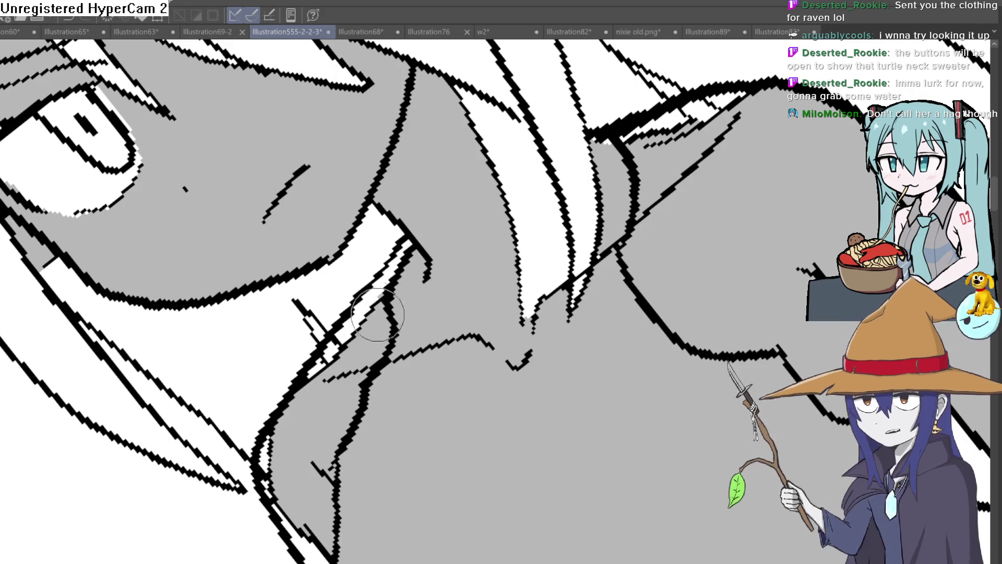
scroll(546, 175, "down", 2)
scroll(546, 175, "down", 2)
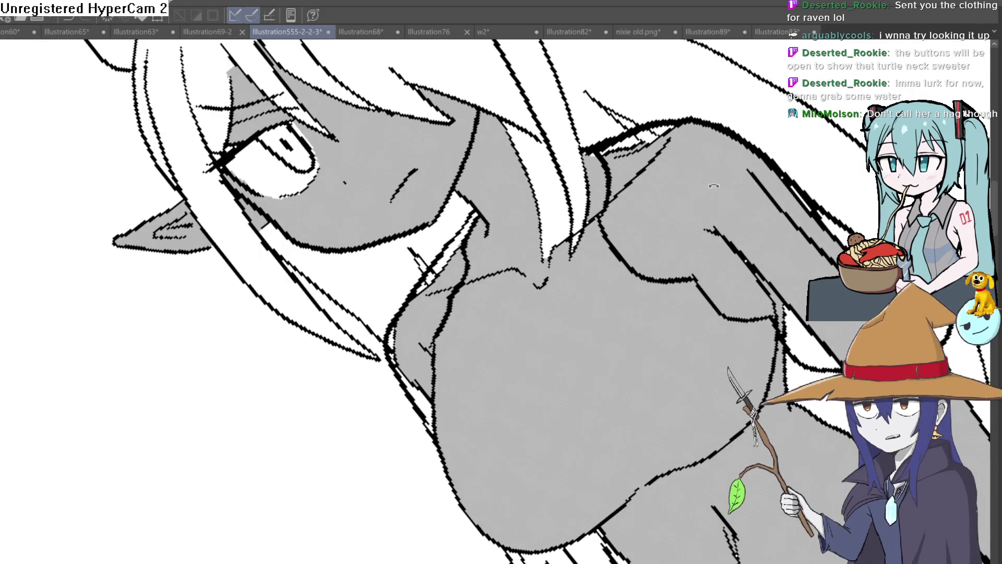
key("ctrl+@")
scroll(545, 175, "up", 2)
scroll(679, 249, "down", 1)
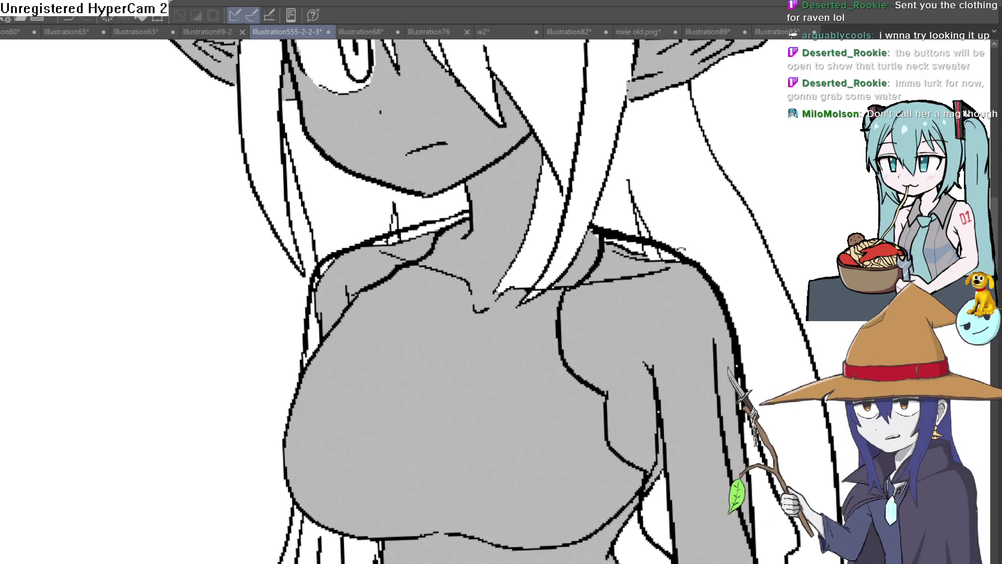
scroll(678, 249, "down", 1)
scroll(674, 244, "down", 2)
scroll(656, 222, "down", 2)
left_click_drag(657, 219, 633, 222)
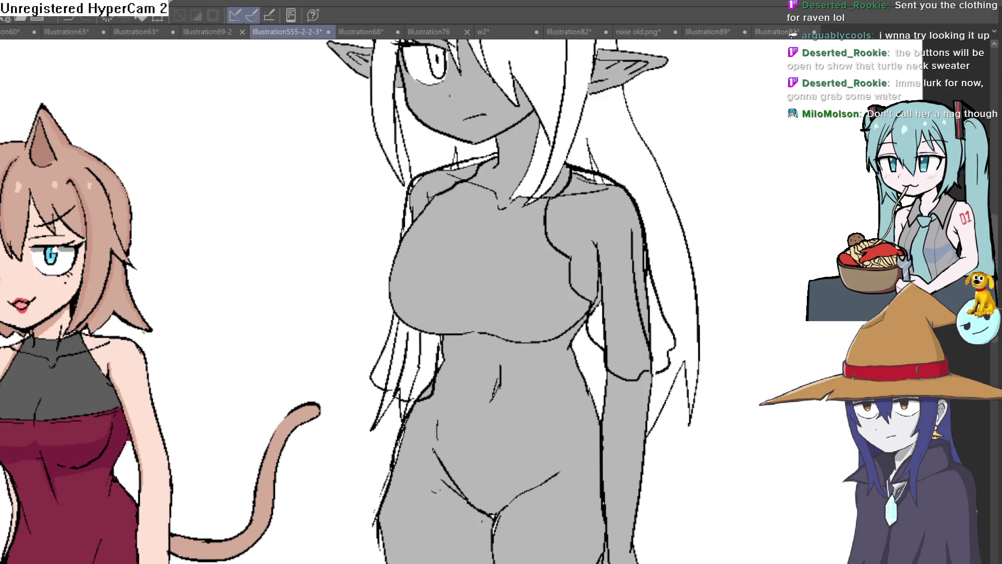
Fill both shoulders of the shrug dark grey, undoing the stray fills on the left arm strip
left_click(593, 216)
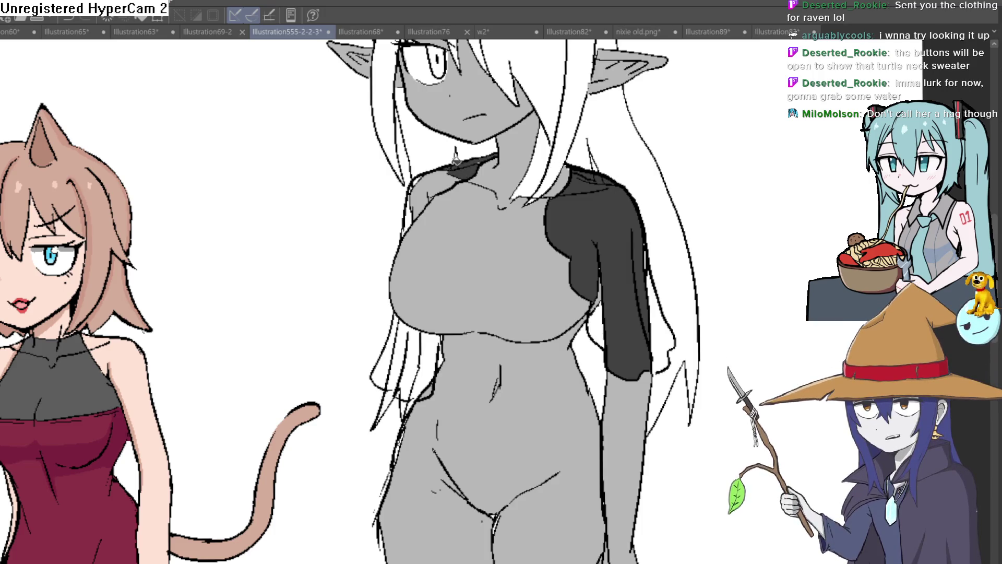
left_click(447, 171)
left_click(414, 198)
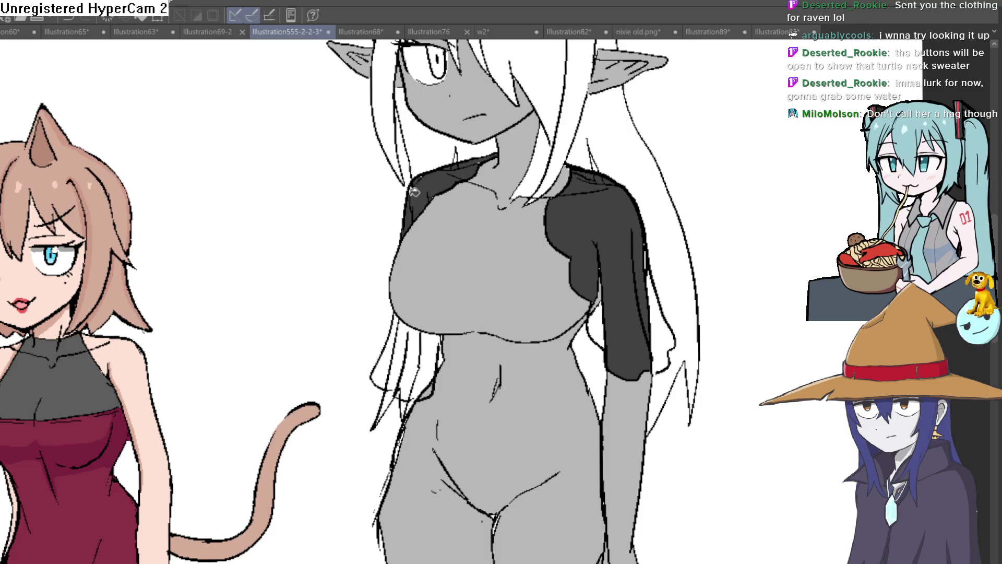
left_click(399, 360)
left_click(397, 325)
key("ctrl+z")
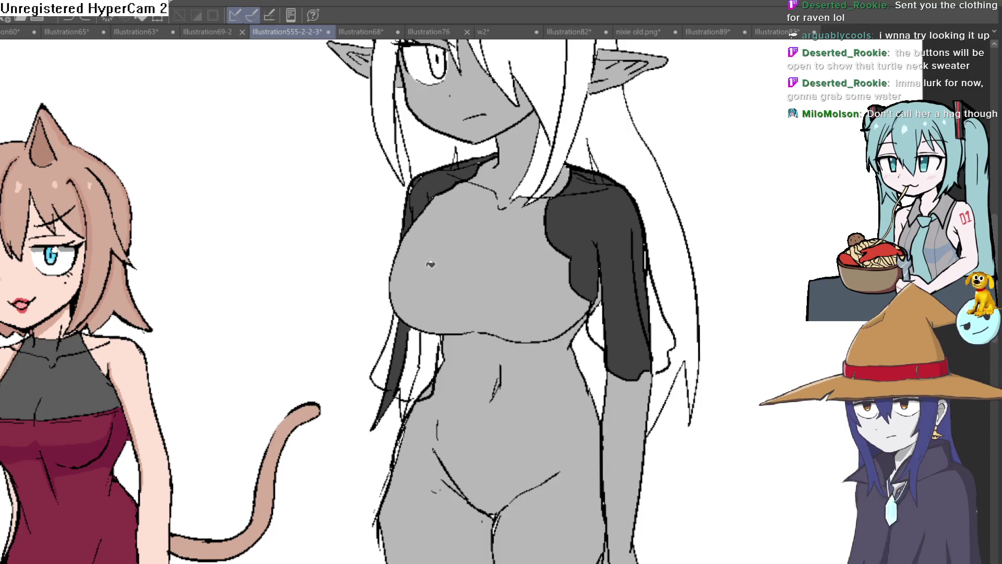
key("ctrl+z")
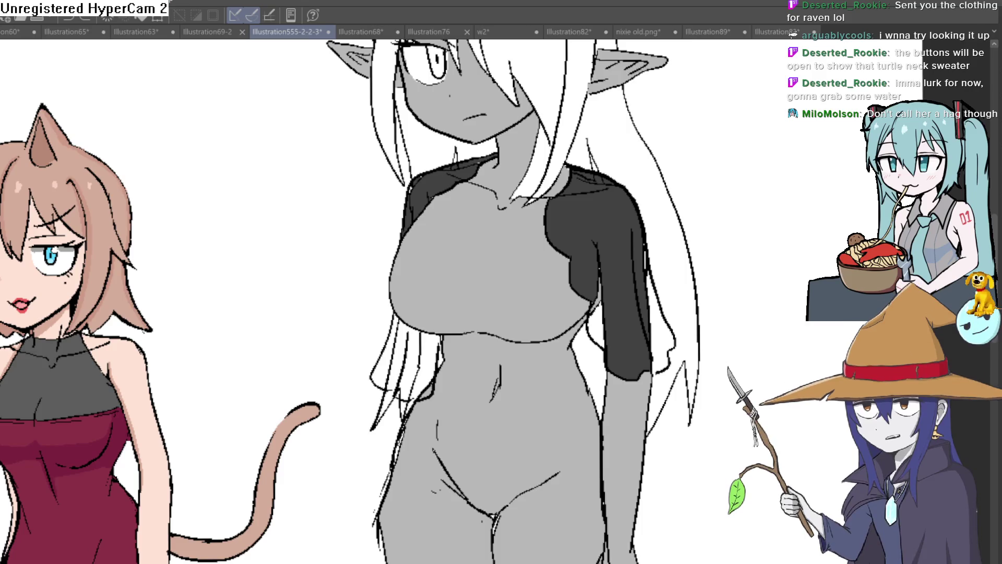
scroll(404, 282, "up", 5)
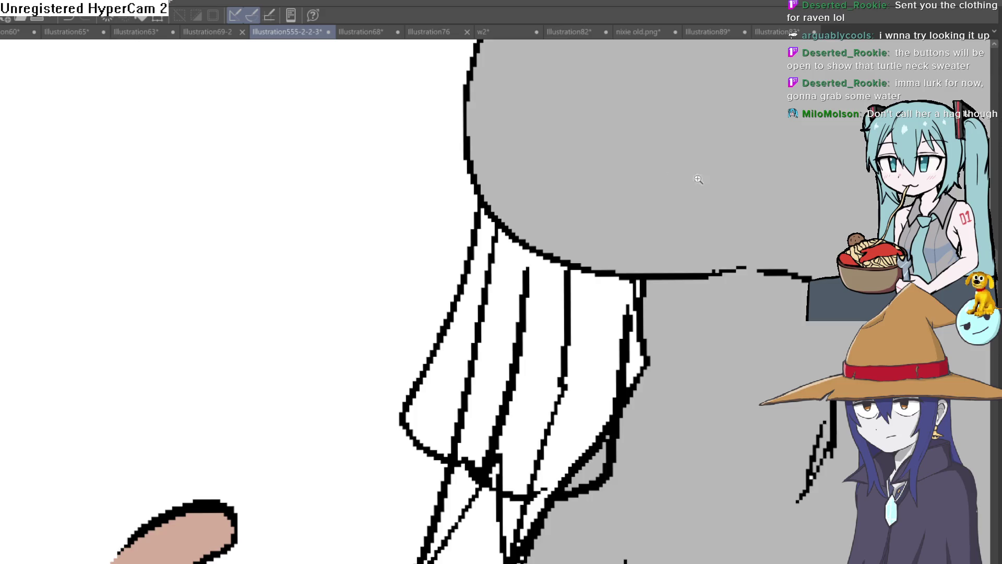
scroll(698, 178, "down", 5)
scroll(306, 316, "up", 1)
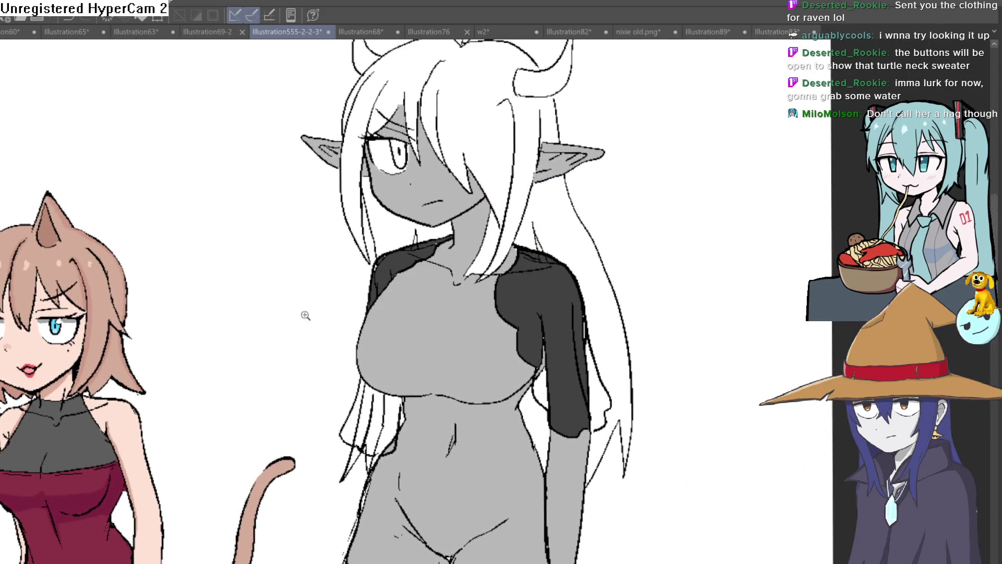
scroll(305, 315, "up", 2)
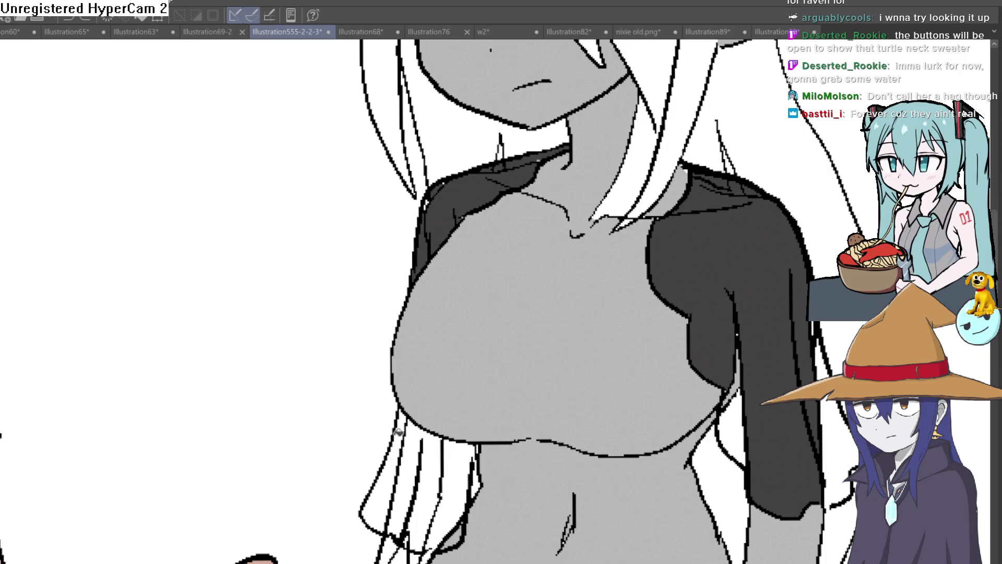
scroll(438, 331, "down", 3)
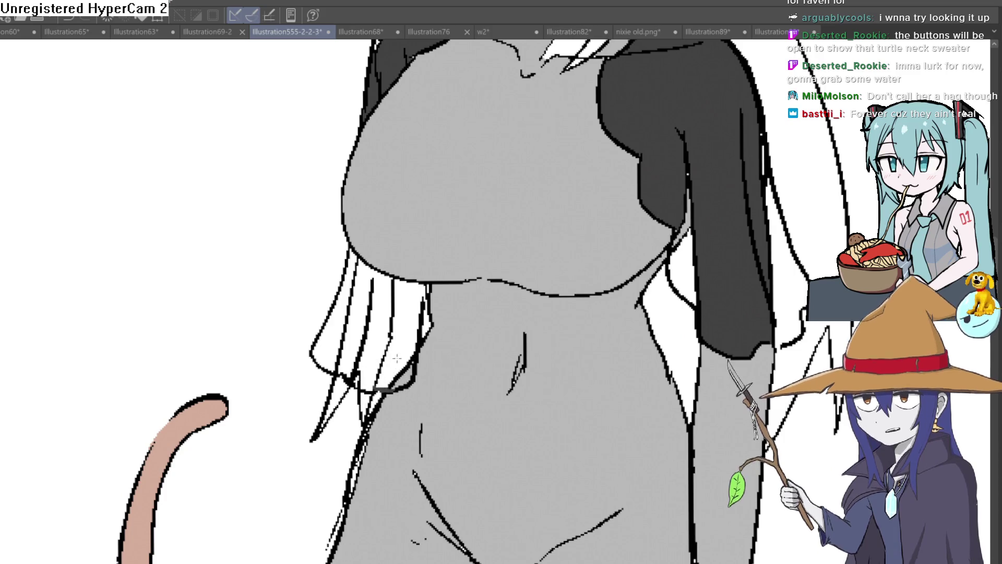
Fill the left hair strands and the white gaps along the right sleeve edge dark grey
left_click(411, 368)
left_click(372, 335)
left_click(361, 327)
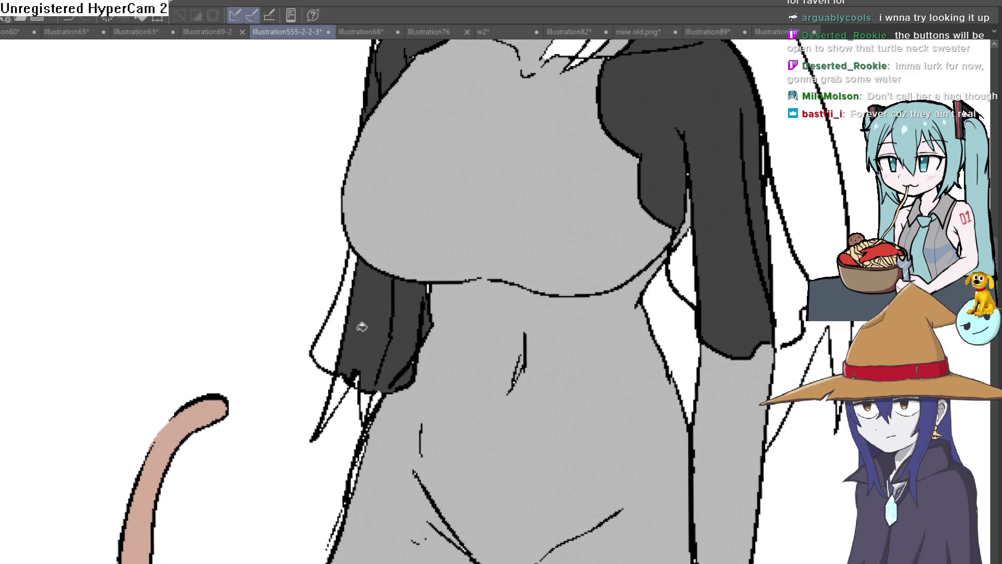
scroll(431, 321, "up", 2)
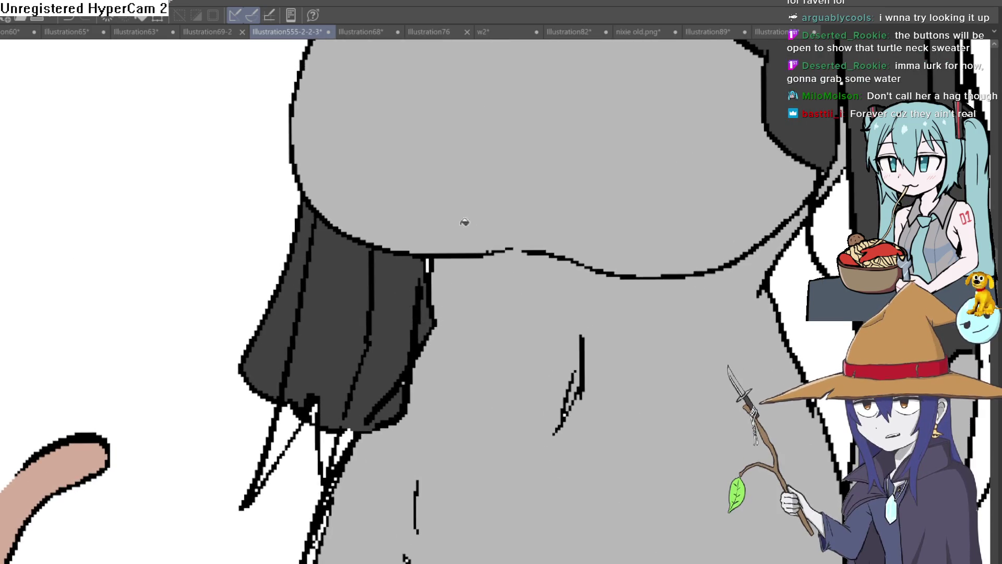
scroll(589, 289, "down", 2)
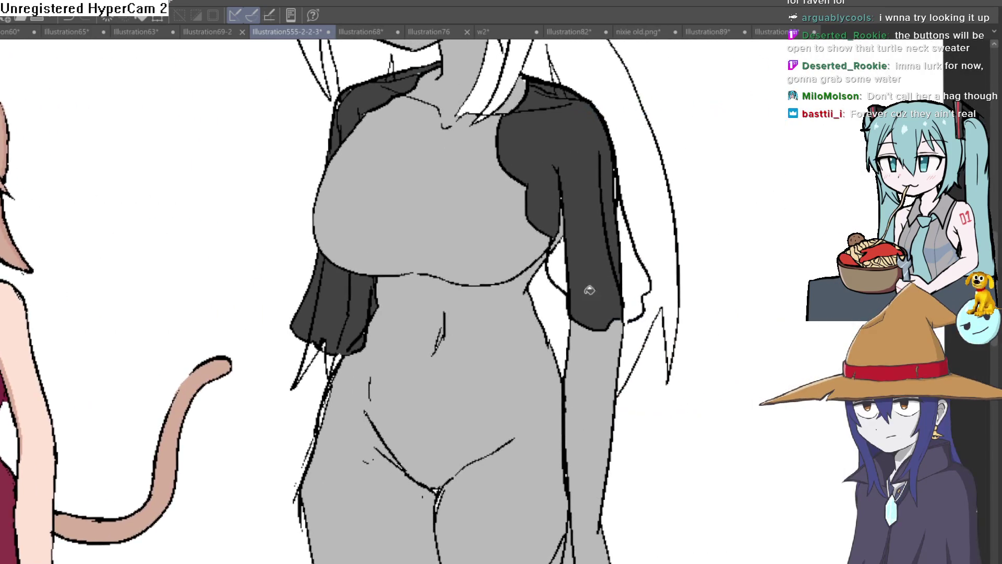
left_click(638, 270)
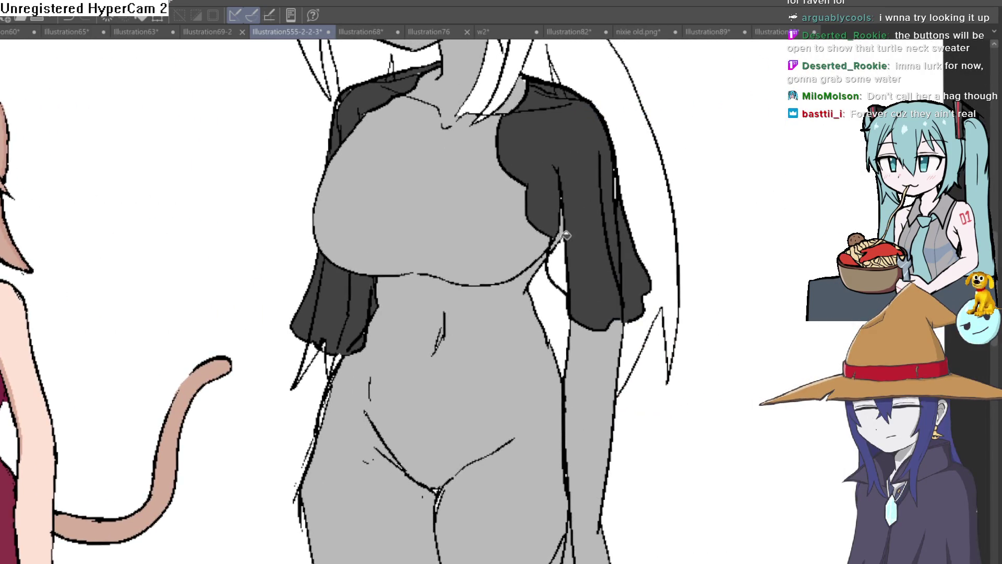
left_click(565, 256)
left_click(573, 220)
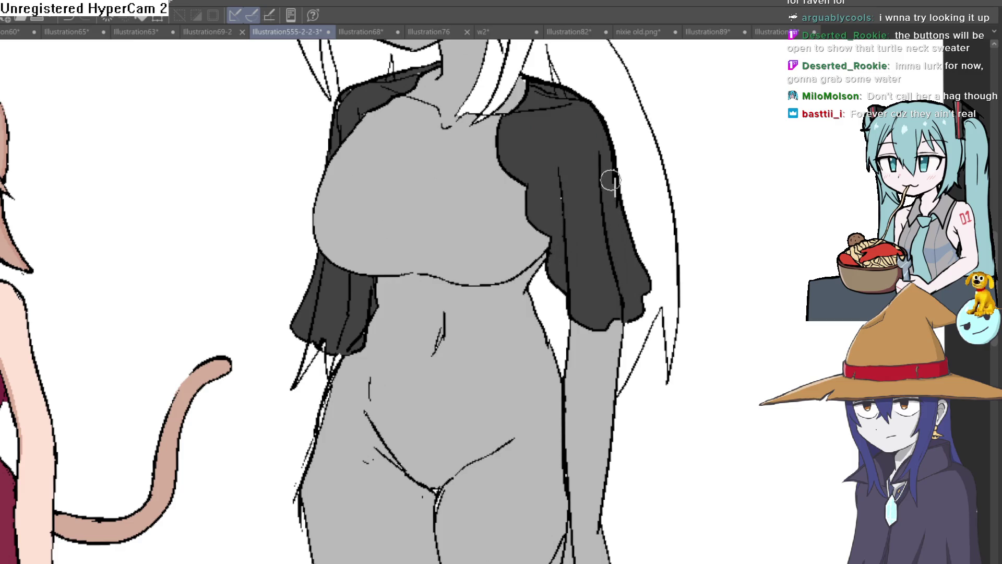
scroll(621, 177, "down", 3)
scroll(459, 271, "up", 1)
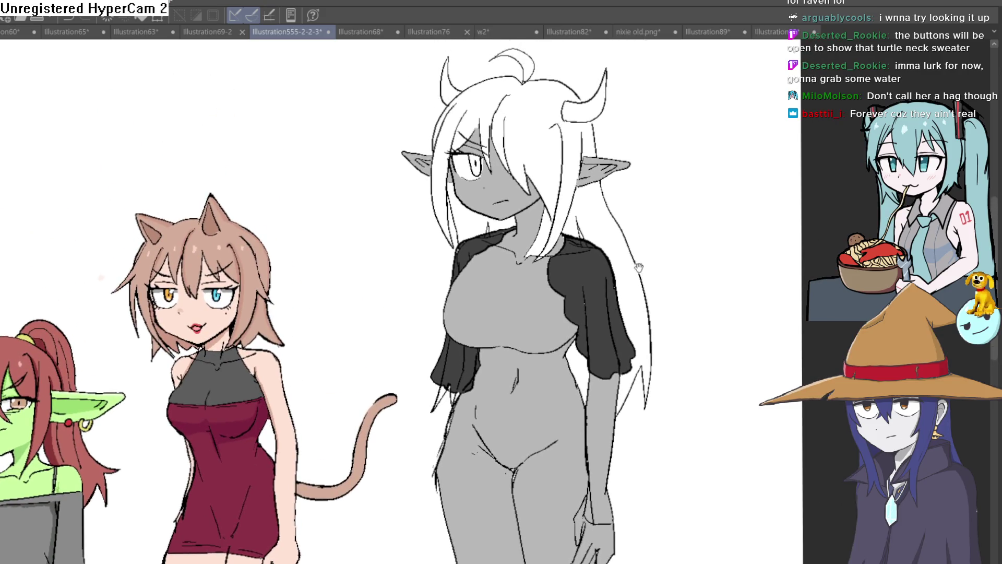
scroll(460, 271, "up", 3)
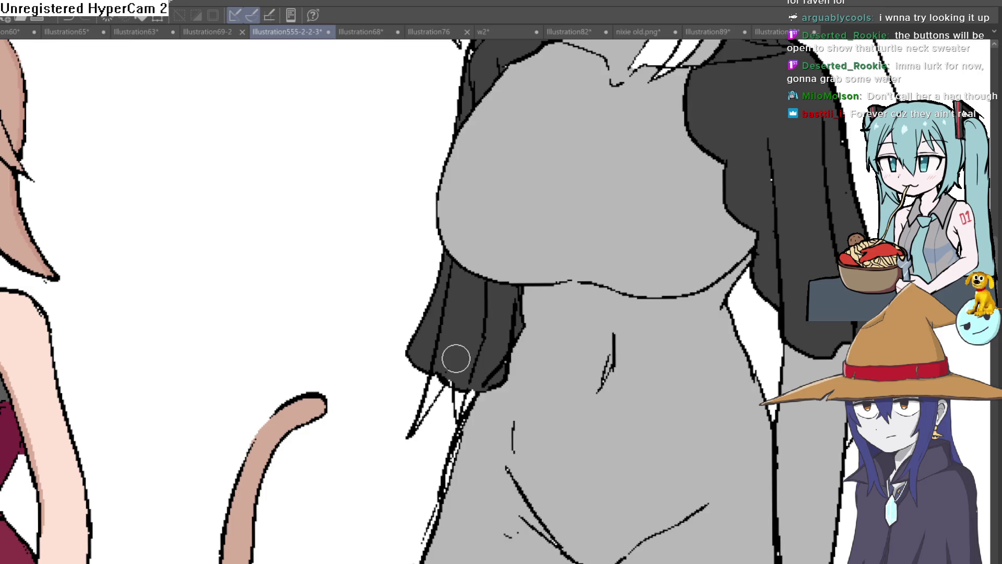
Paint over the light line on the shoulder and ink fold lines on the right sleeve
left_click_drag(770, 180, 611, 234)
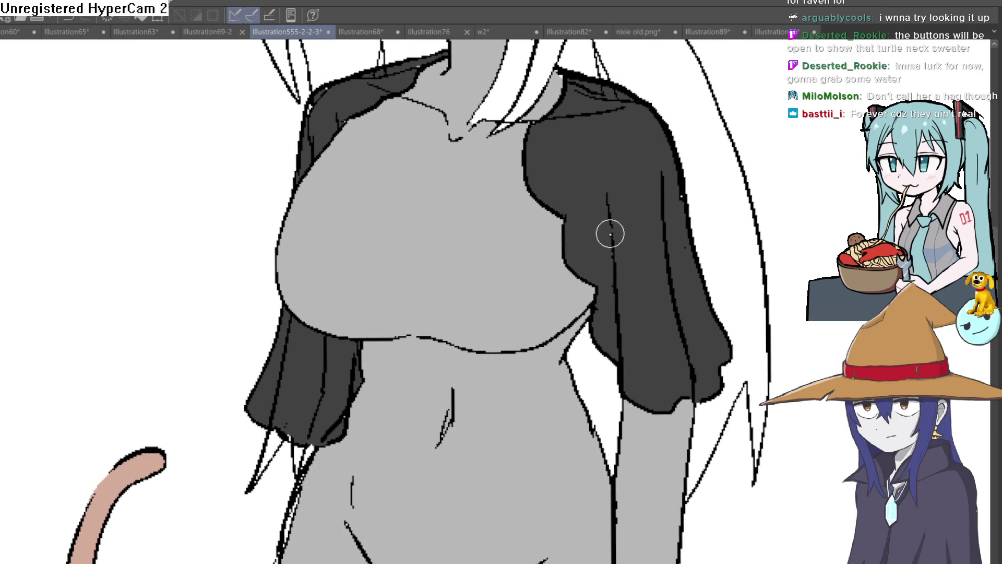
left_click_drag(635, 118, 561, 121)
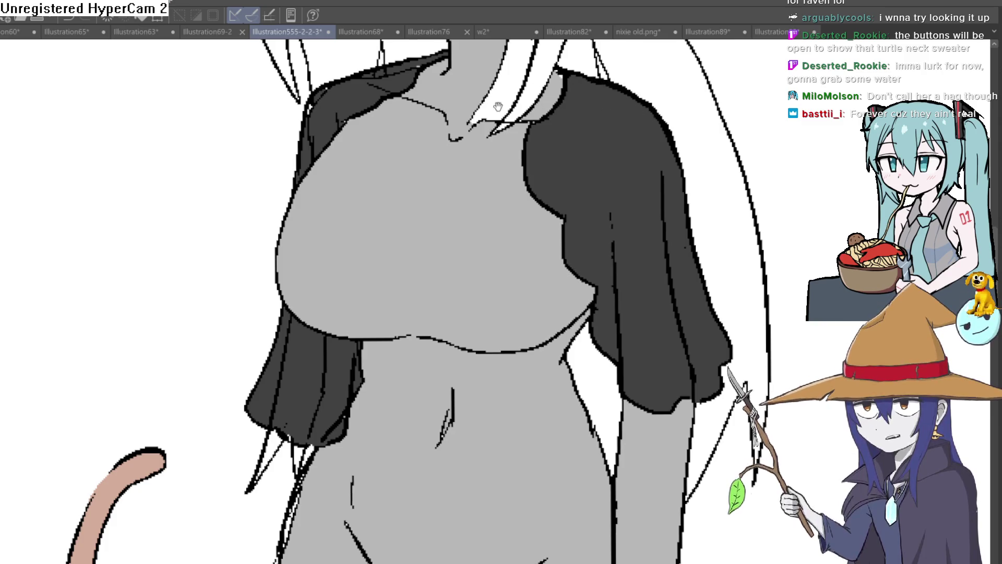
left_click_drag(597, 96, 540, 140)
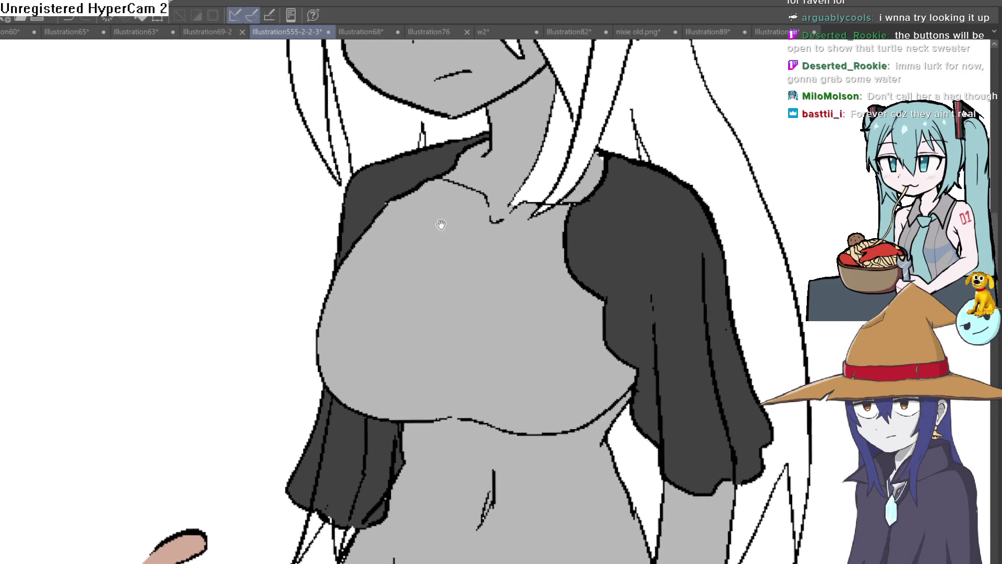
left_click_drag(529, 144, 423, 167)
left_click_drag(607, 220, 503, 276)
mouse_move(566, 357)
left_mouse_down()
mouse_move(558, 273)
mouse_move(570, 241)
left_mouse_up()
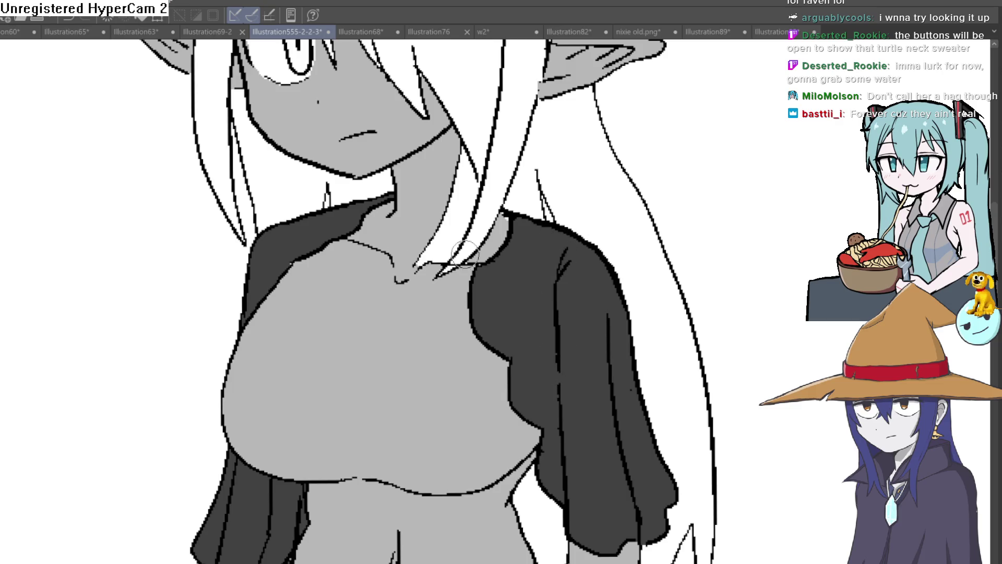
scroll(509, 215, "down", 5)
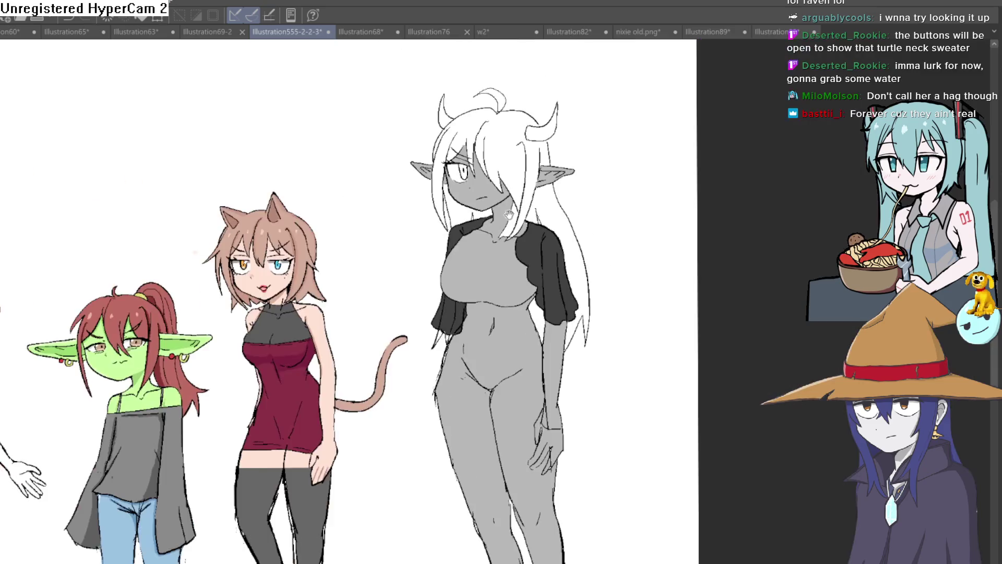
scroll(576, 242, "up", 5)
left_click_drag(584, 301, 535, 307)
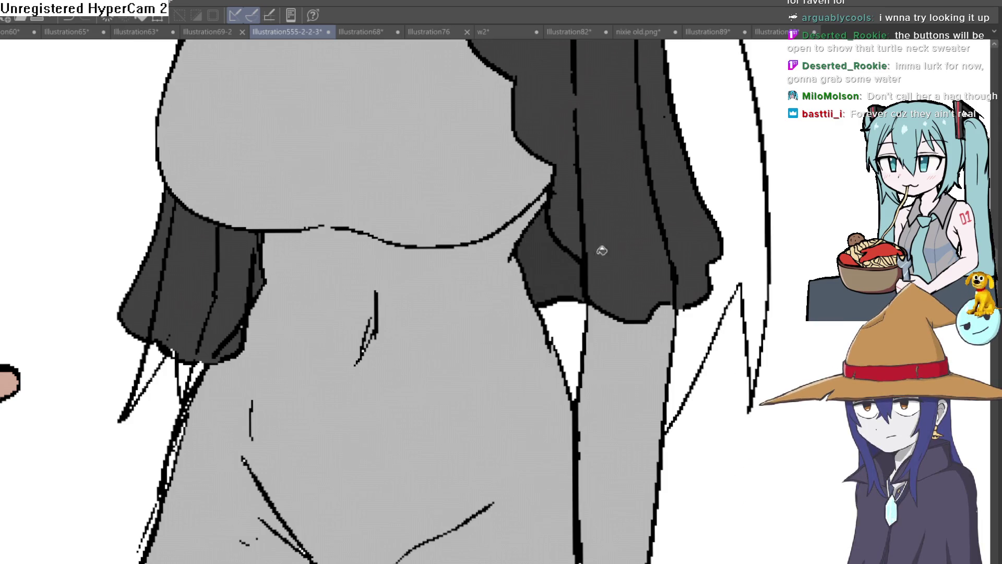
scroll(678, 274, "down", 3)
Ink the lower edge of the left sleeve
left_click_drag(683, 269, 678, 322)
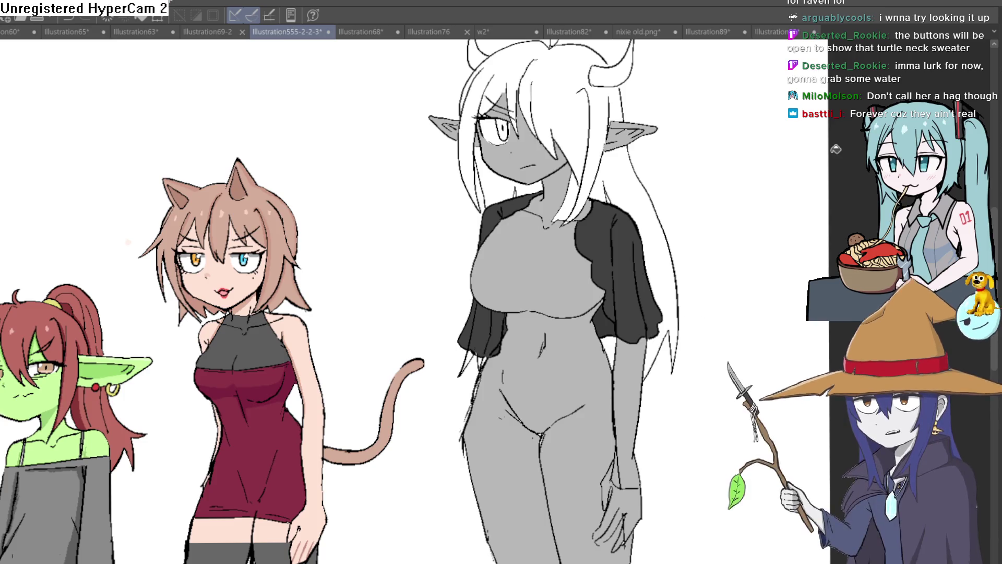
left_click_drag(616, 291, 529, 304)
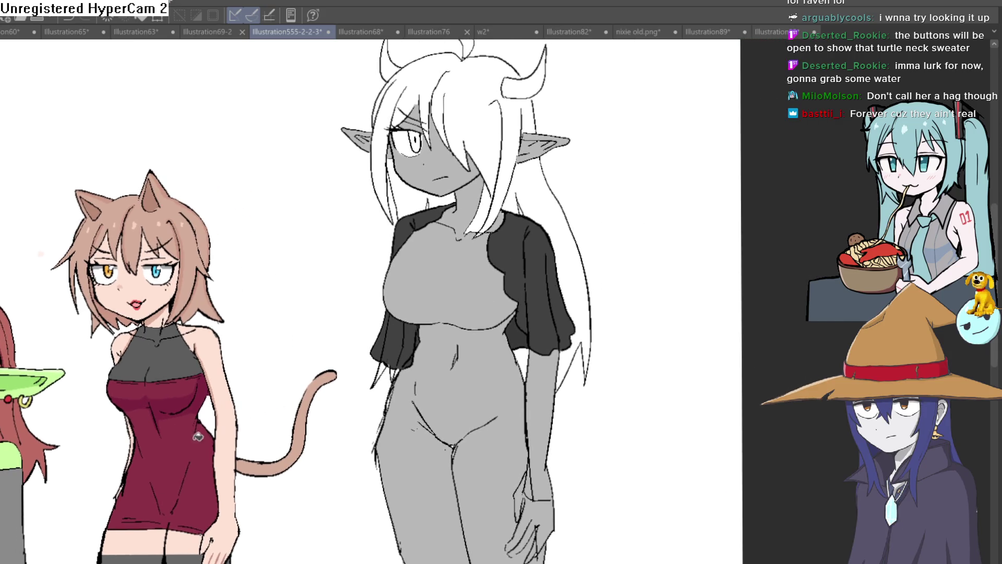
left_click_drag(548, 336, 530, 313)
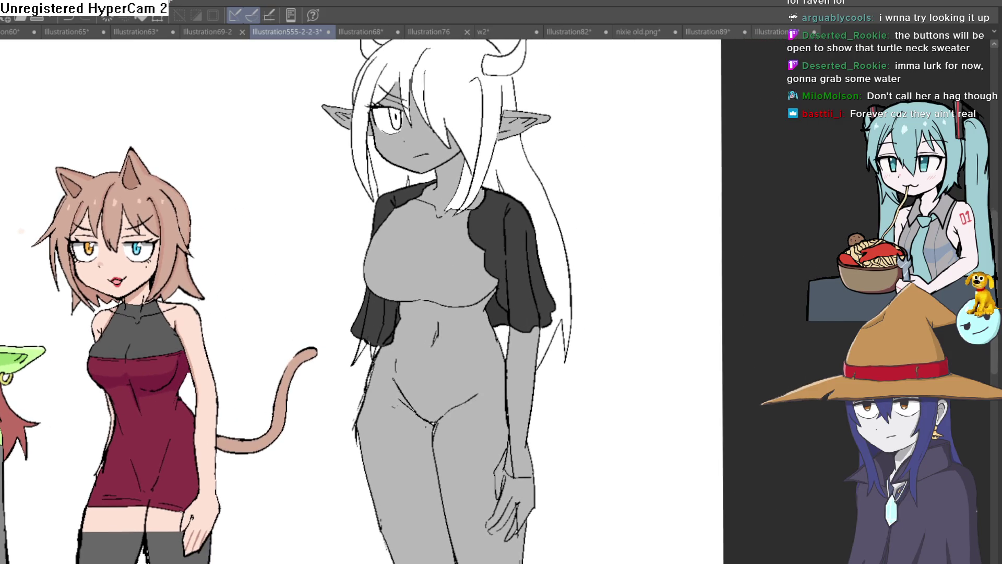
scroll(395, 353, "up", 3)
left_click_drag(398, 303, 380, 323)
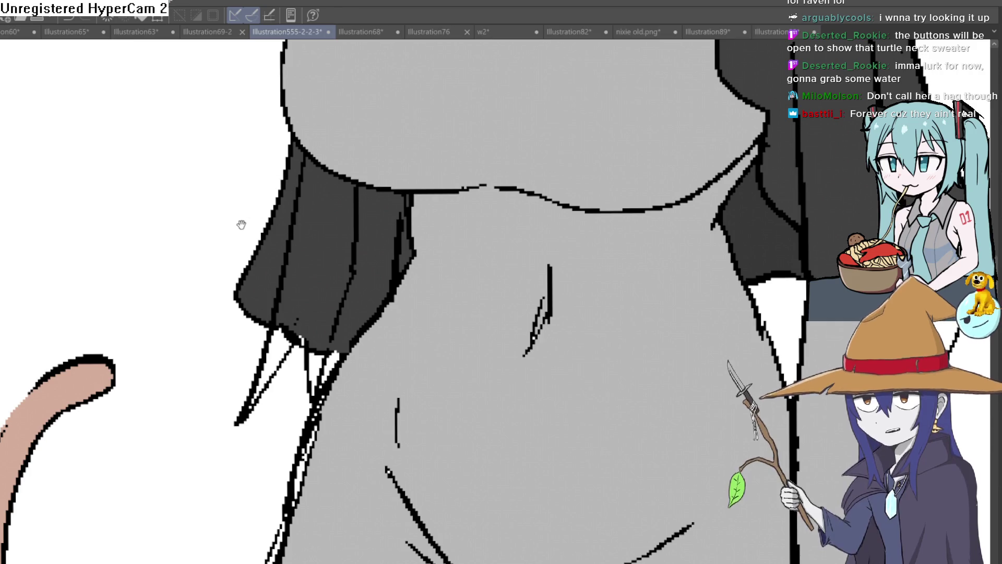
scroll(240, 224, "down", 5)
scroll(453, 254, "up", 1)
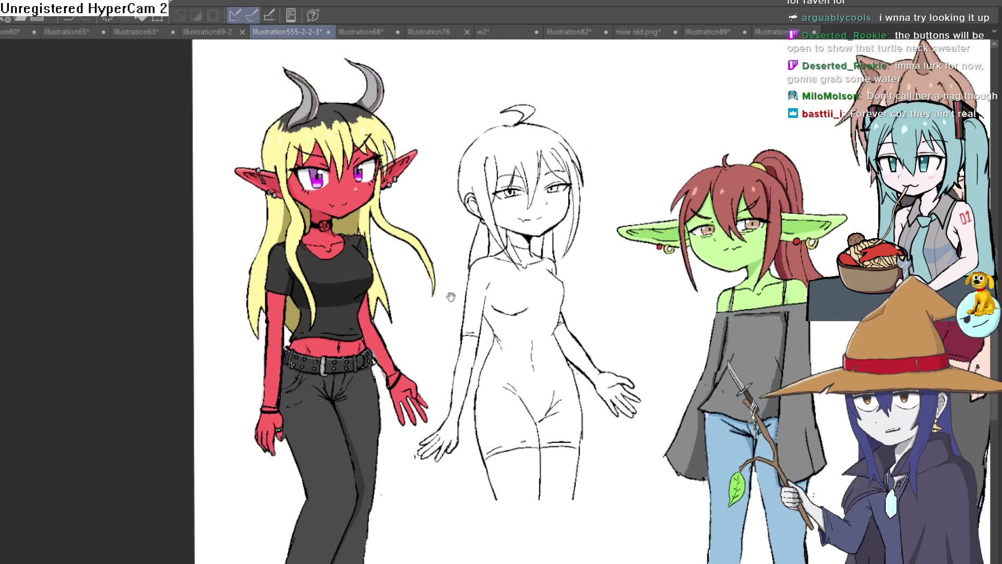
scroll(452, 255, "up", 1)
scroll(420, 194, "up", 2)
scroll(420, 194, "down", 1)
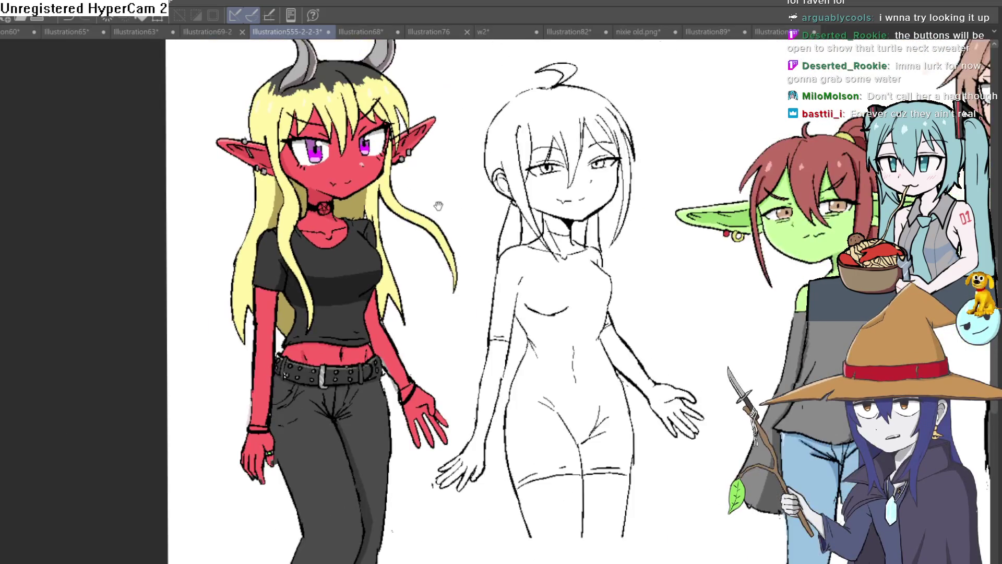
scroll(437, 207, "up", 1)
scroll(472, 352, "up", 1)
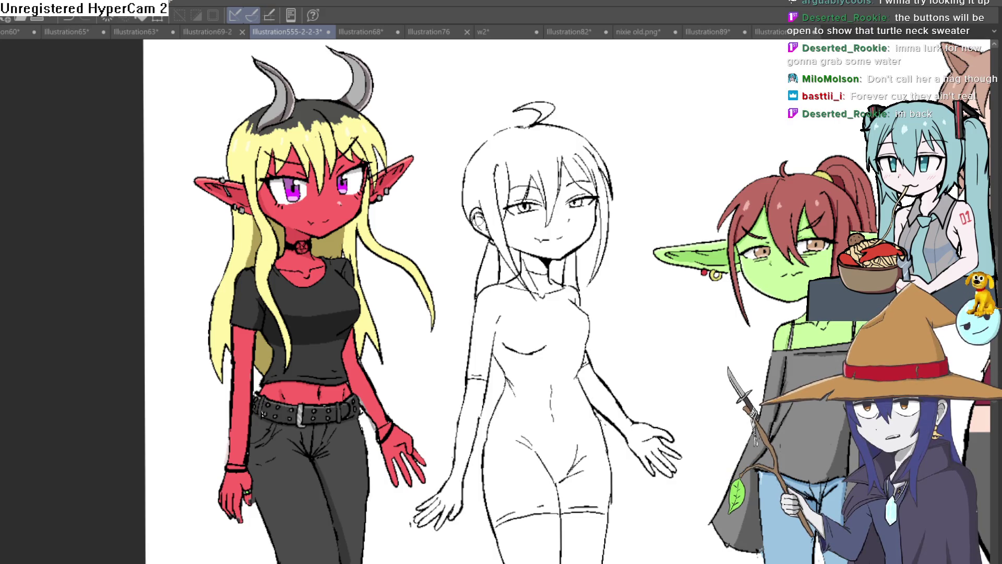
mouse_move(971, 235)
left_mouse_down()
mouse_move(717, 229)
mouse_move(587, 266)
left_mouse_up()
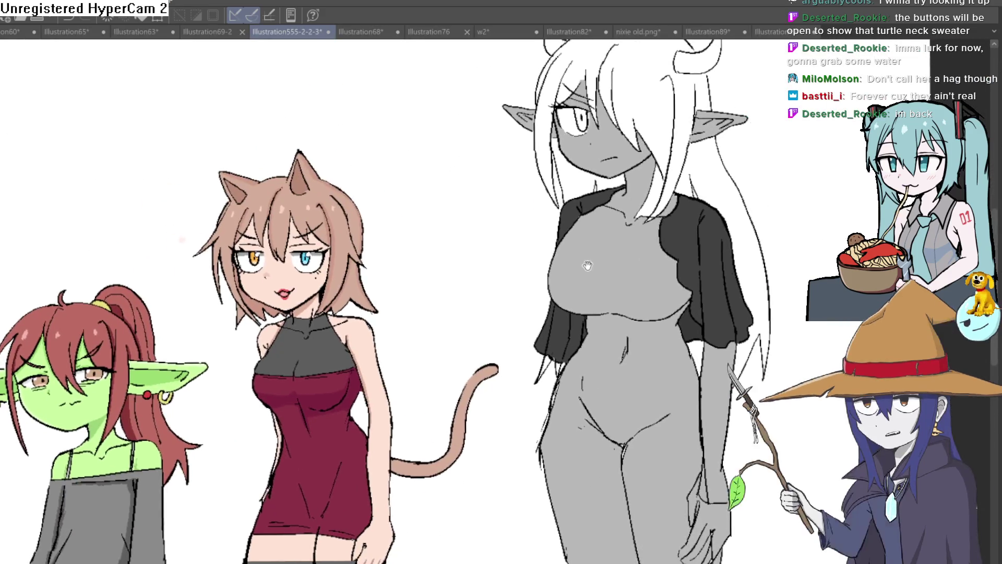
scroll(587, 265, "down", 2)
scroll(633, 228, "up", 2)
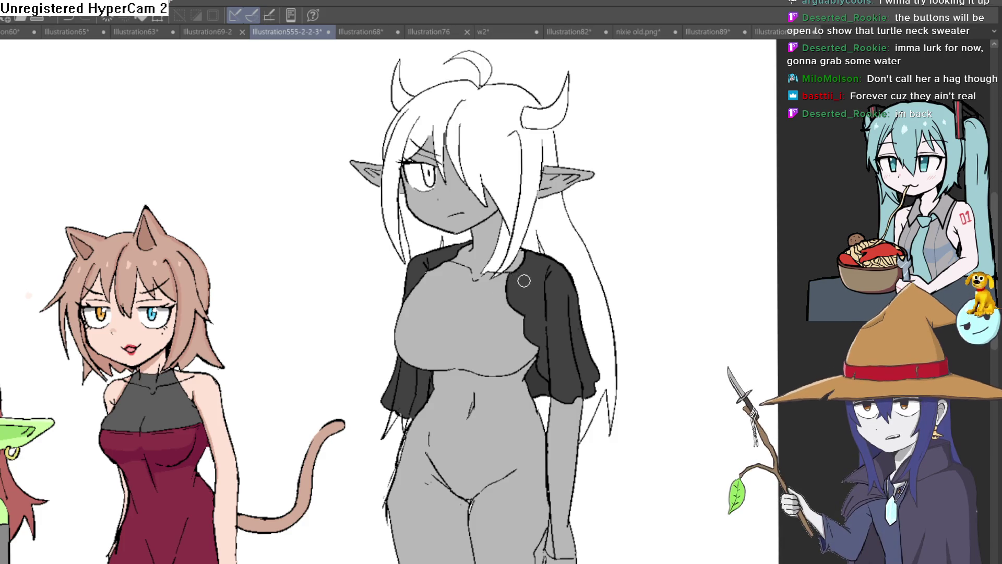
Cover the faint grey stroke on the sleeve and draw a long wavy fold near the shoulder, undoing short strokes
mouse_move(520, 284)
left_mouse_down()
mouse_move(557, 243)
mouse_move(556, 272)
left_mouse_up()
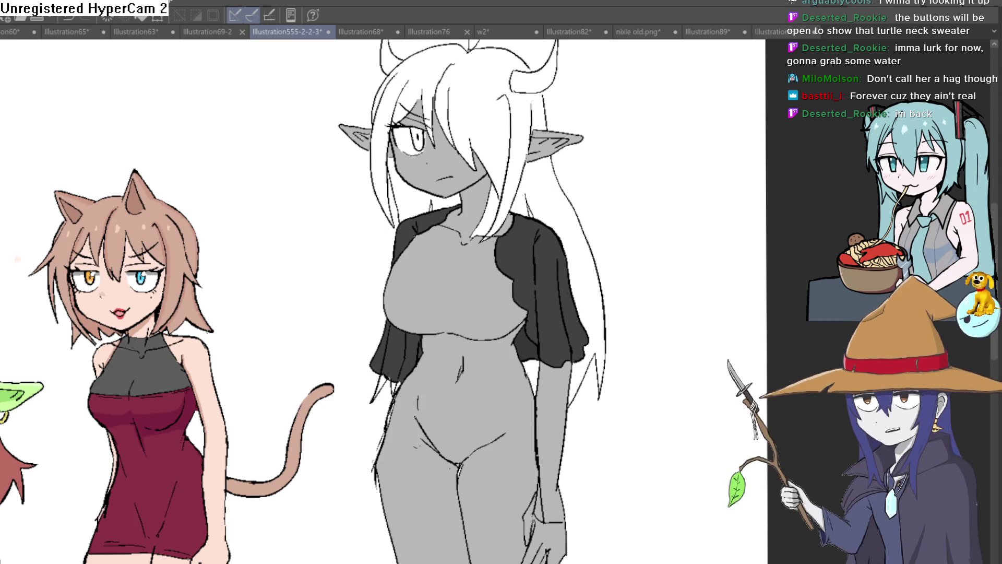
left_click(564, 223)
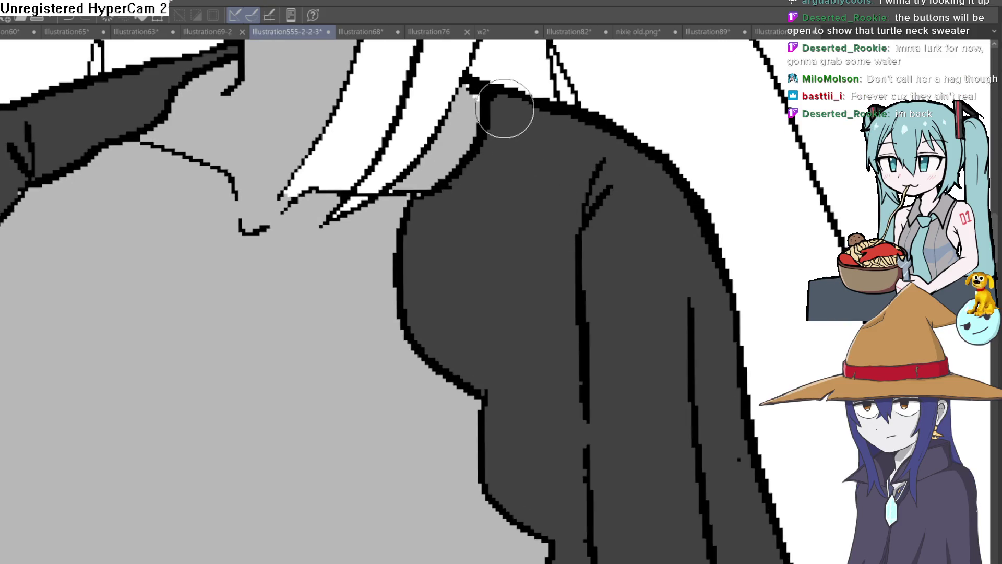
mouse_move(449, 210)
left_mouse_down()
mouse_move(492, 110)
mouse_move(488, 199)
left_mouse_up()
scroll(487, 200, "left", 5)
scroll(475, 221, "up", 3)
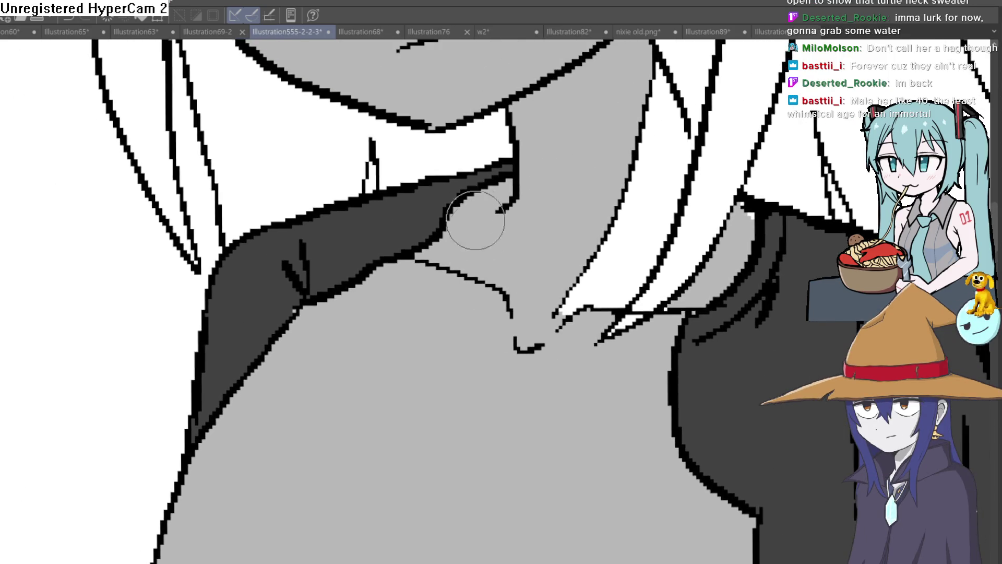
mouse_move(496, 162)
left_mouse_down()
mouse_move(358, 240)
mouse_move(463, 168)
mouse_move(441, 181)
left_mouse_up()
key("ctrl+z")
left_click_drag(501, 179, 395, 207)
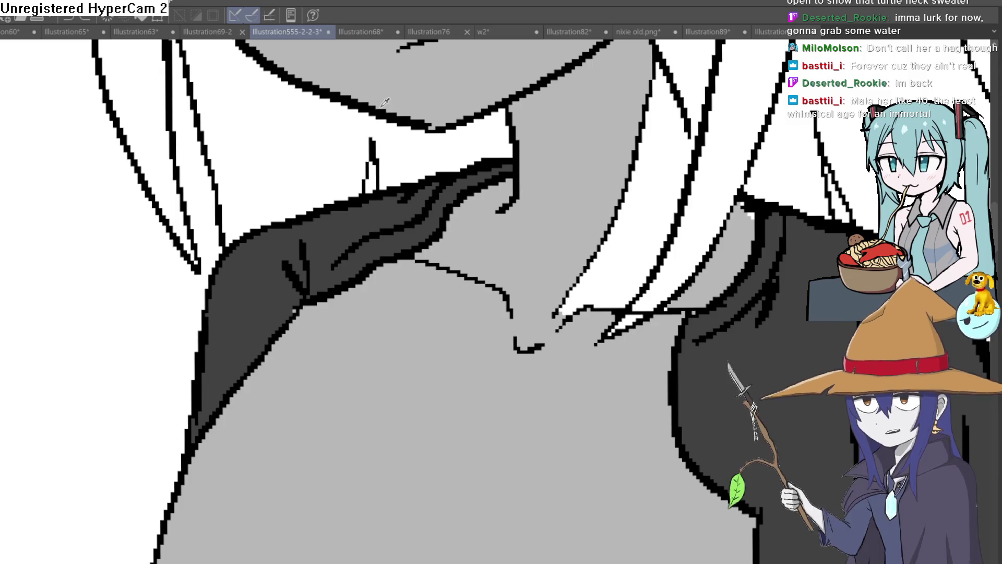
scroll(385, 102, "down", 2)
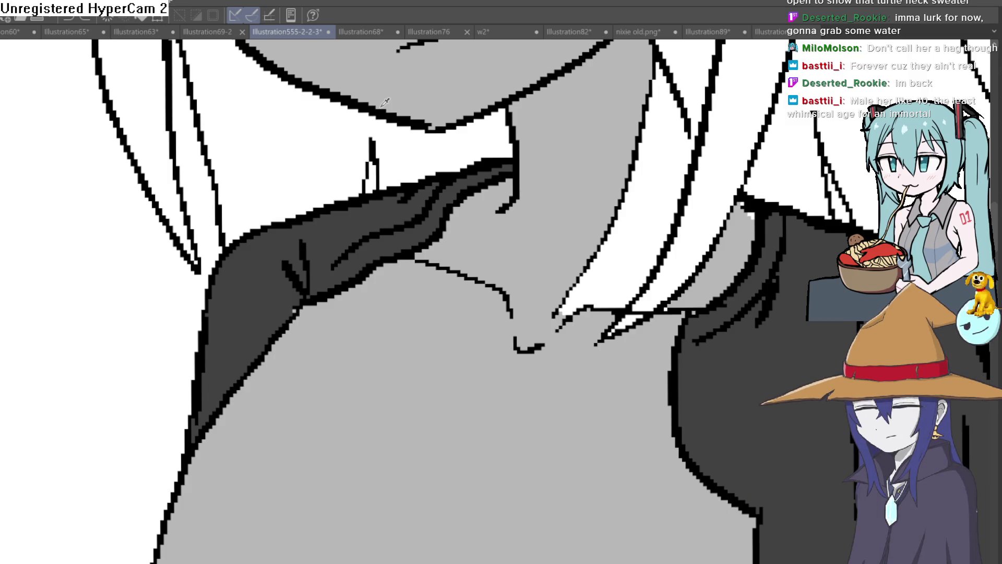
scroll(705, 181, "down", 4)
scroll(705, 181, "down", 1)
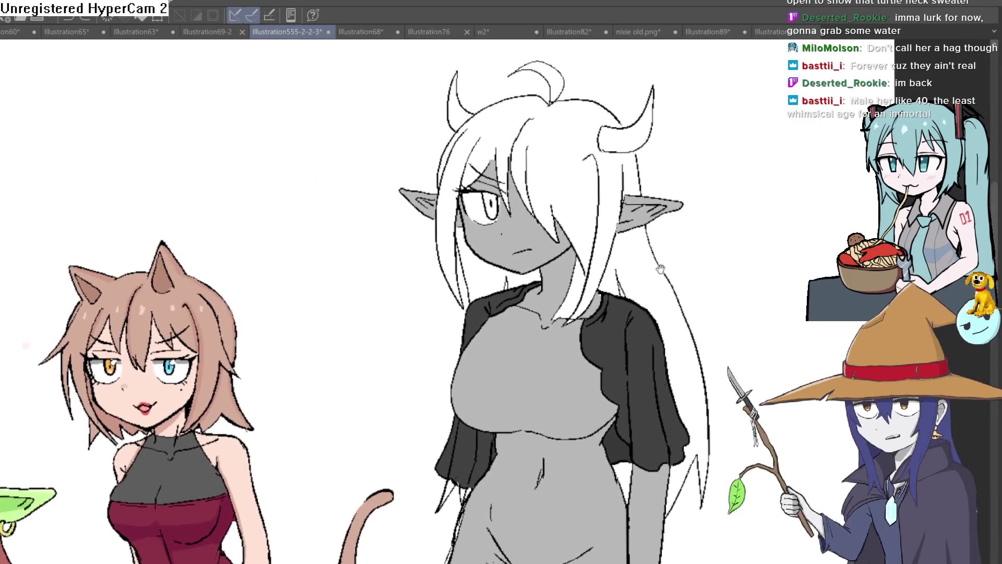
scroll(694, 196, "up", 1)
scroll(681, 213, "up", 1)
scroll(682, 213, "down", 1)
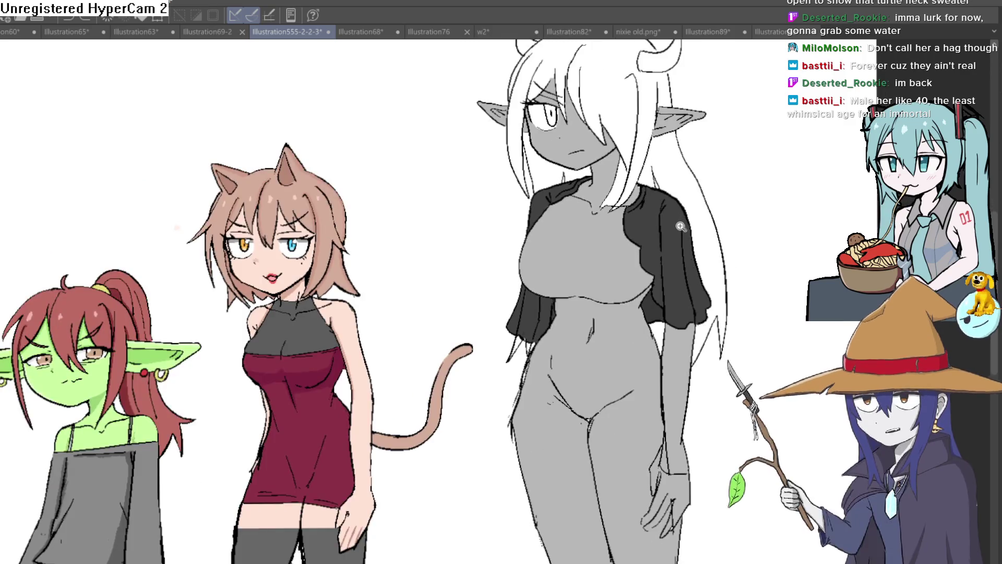
scroll(681, 207, "up", 1)
scroll(680, 208, "down", 1)
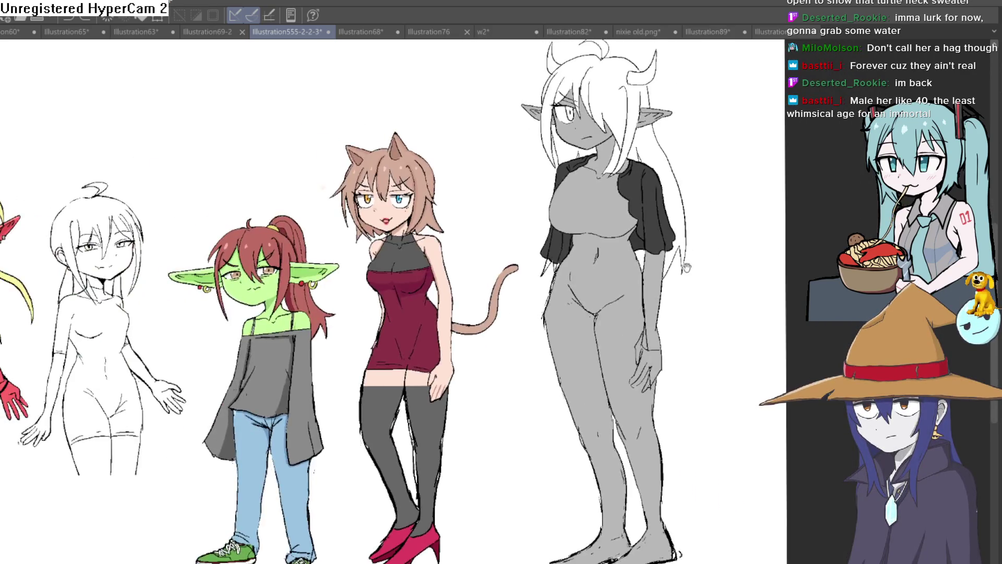
scroll(642, 259, "up", 1)
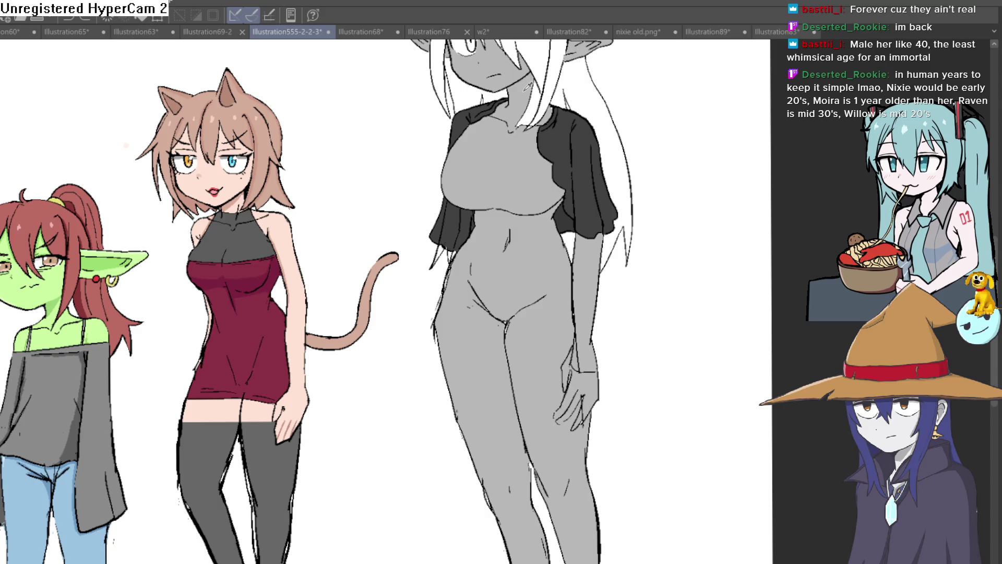
Draw the turtleneck collar's top and lower edges across the neck and ink the torso's right edge
left_click_drag(527, 117, 514, 156)
scroll(367, 235, "up", 3)
scroll(367, 236, "up", 2)
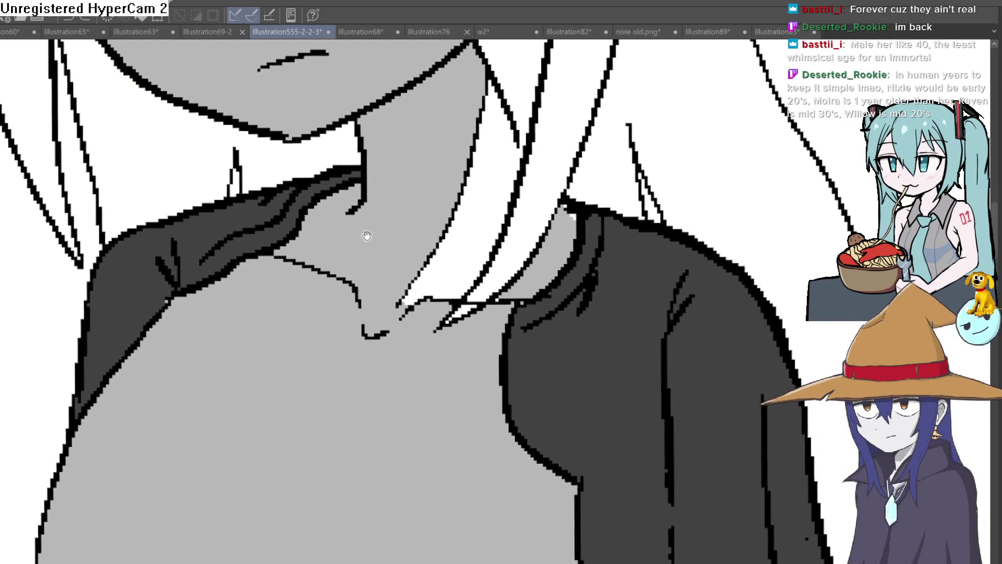
left_click_drag(367, 235, 337, 270)
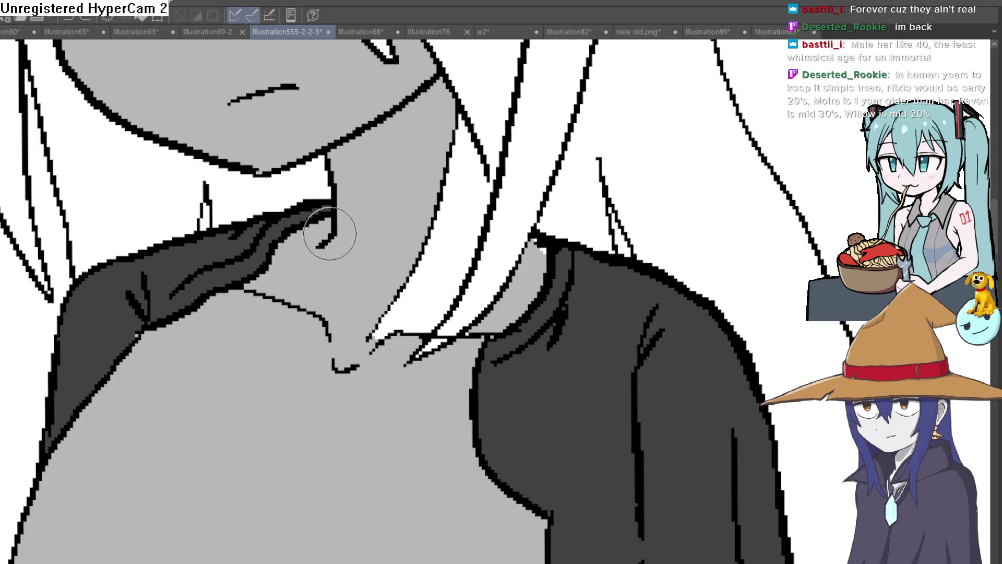
left_click_drag(329, 206, 448, 202)
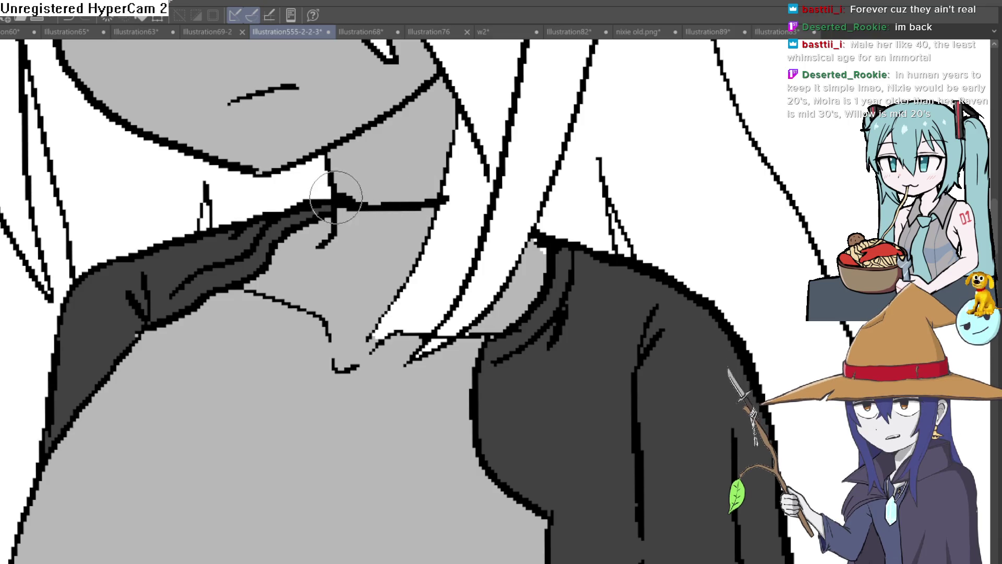
left_click_drag(291, 240, 401, 267)
scroll(333, 227, "down", 2)
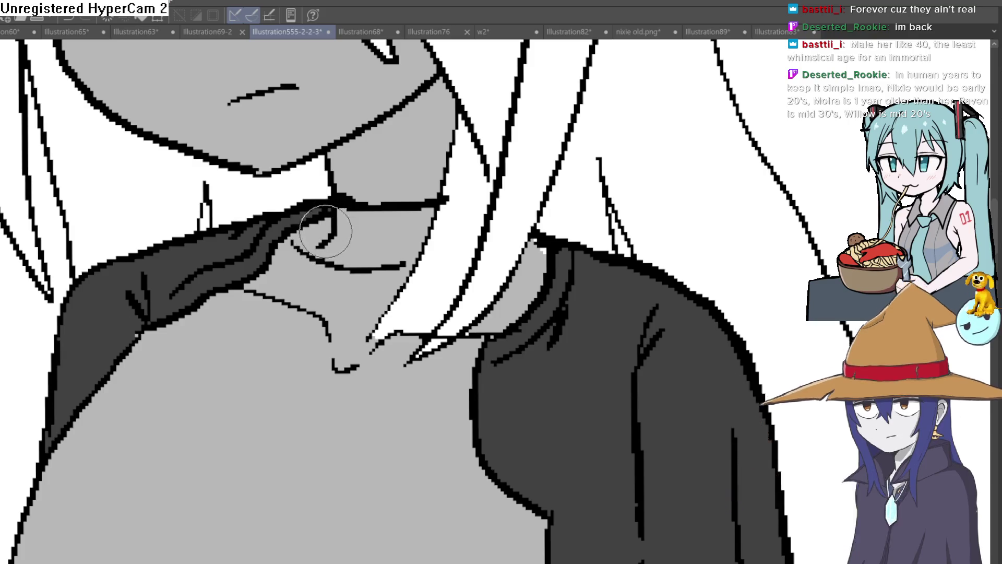
scroll(252, 222, "down", 2)
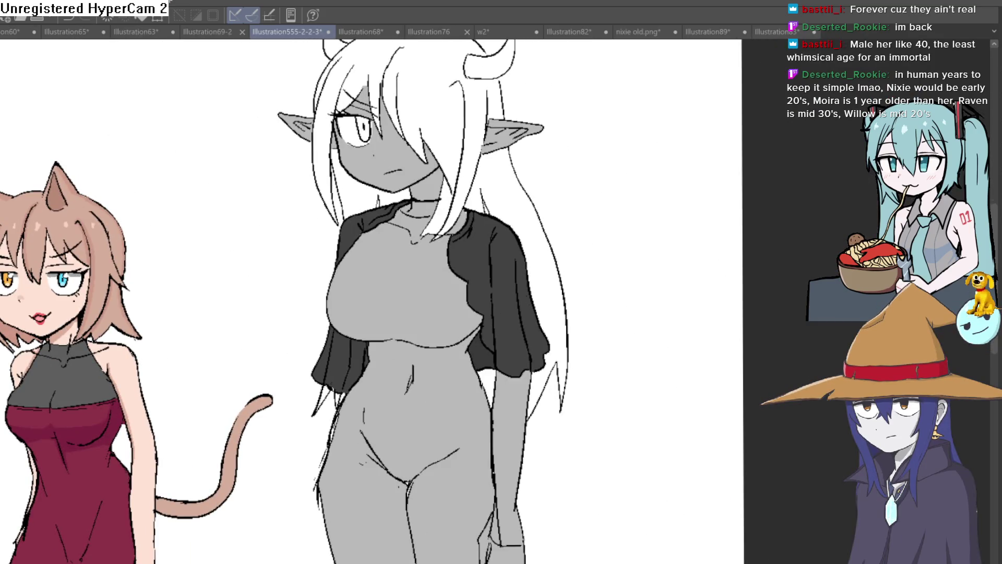
scroll(294, 231, "up", 1)
scroll(293, 231, "up", 2)
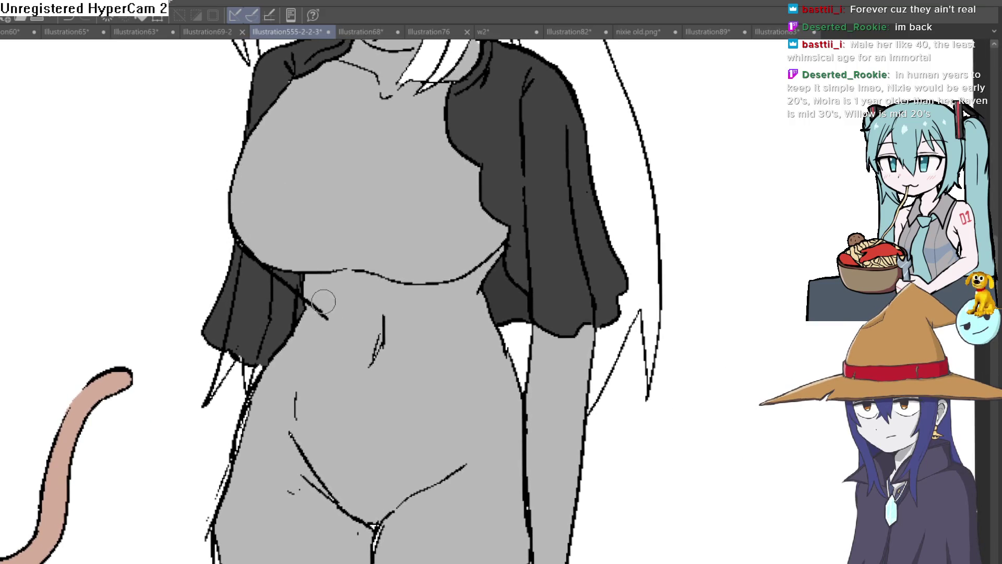
left_click_drag(513, 240, 470, 310)
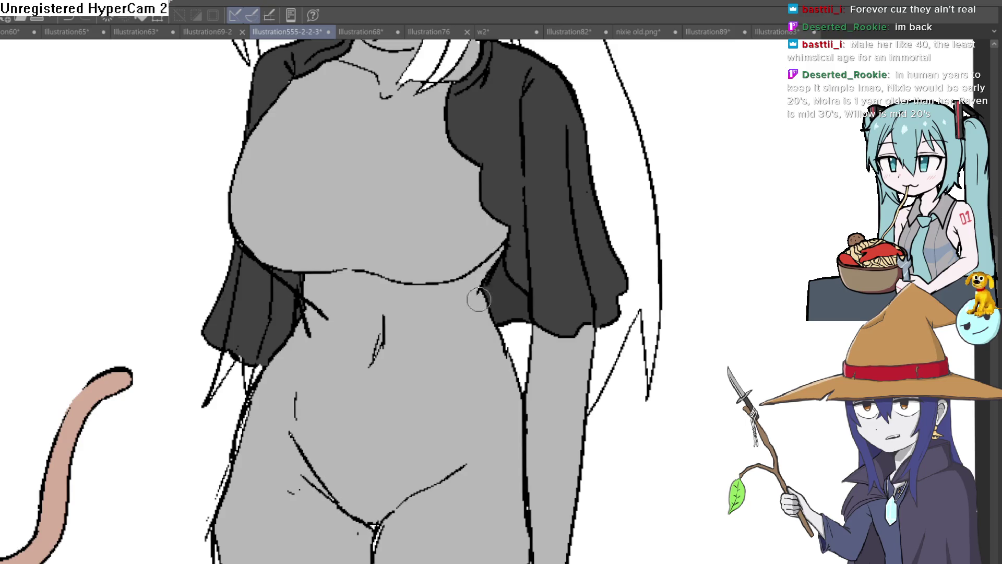
Ink the torso's right edge, a wrist band and thick contours down the arm
left_click_drag(501, 274, 468, 320)
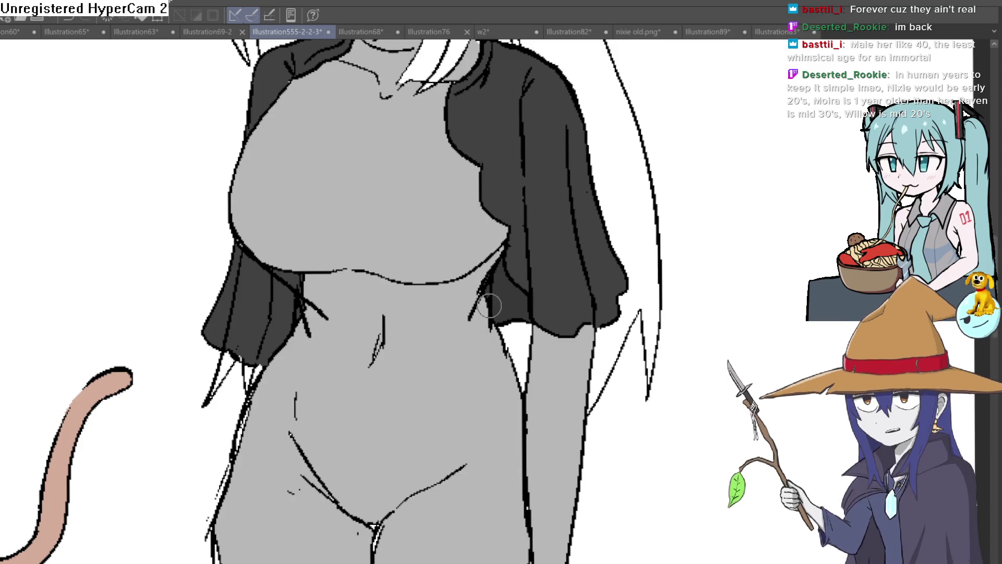
scroll(520, 338, "down", 3)
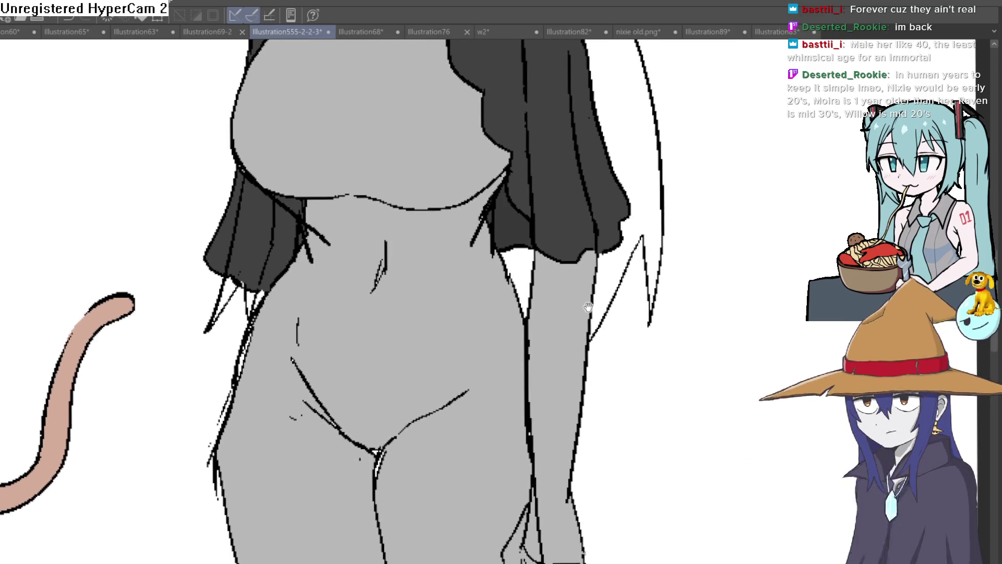
scroll(517, 313, "down", 3)
scroll(515, 290, "right", 1)
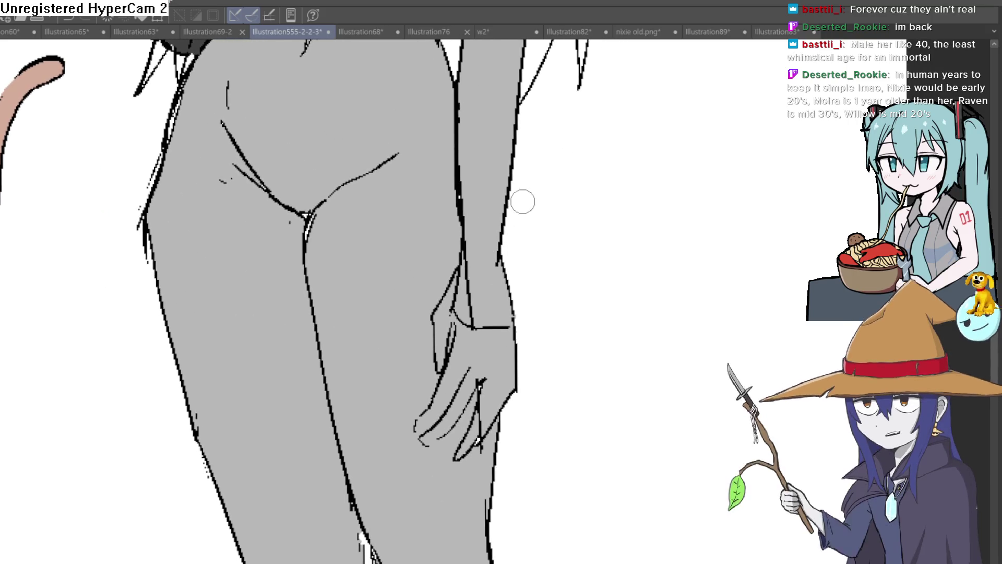
scroll(509, 235, "right", 1)
mouse_move(447, 300)
left_mouse_down()
mouse_move(418, 302)
mouse_move(468, 344)
left_mouse_up()
left_click_drag(462, 298, 472, 338)
key("ctrl+z")
key("ctrl+z")
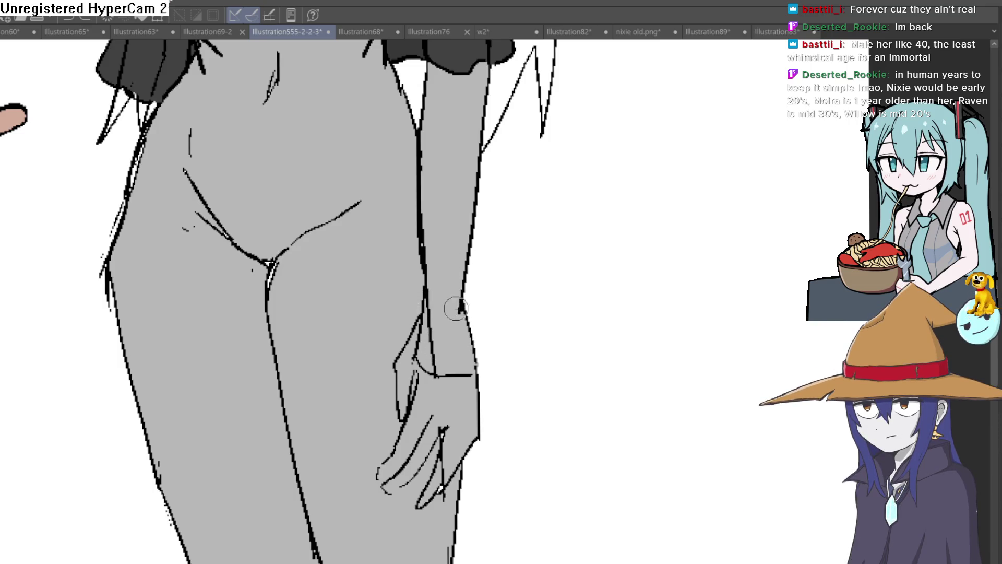
mouse_move(468, 323)
left_mouse_down()
mouse_move(411, 322)
mouse_move(471, 268)
mouse_move(469, 322)
left_mouse_up()
left_click_drag(474, 265, 490, 83)
mouse_move(423, 59)
left_mouse_down()
mouse_move(420, 224)
mouse_move(524, 281)
left_mouse_up()
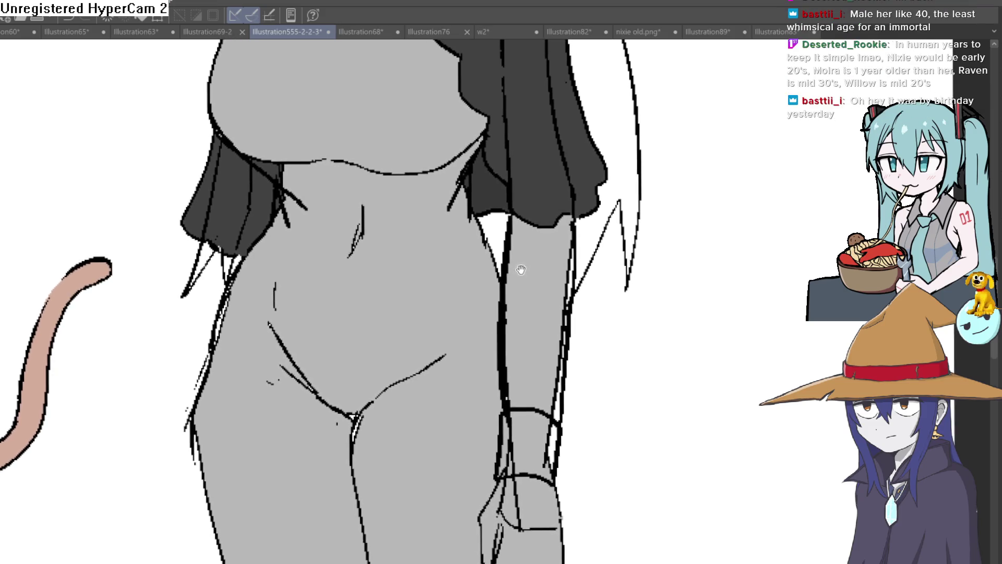
Draw the waist and hip lines on a rotated canvas, removing one stray stroke
left_click_drag(525, 281, 455, 256)
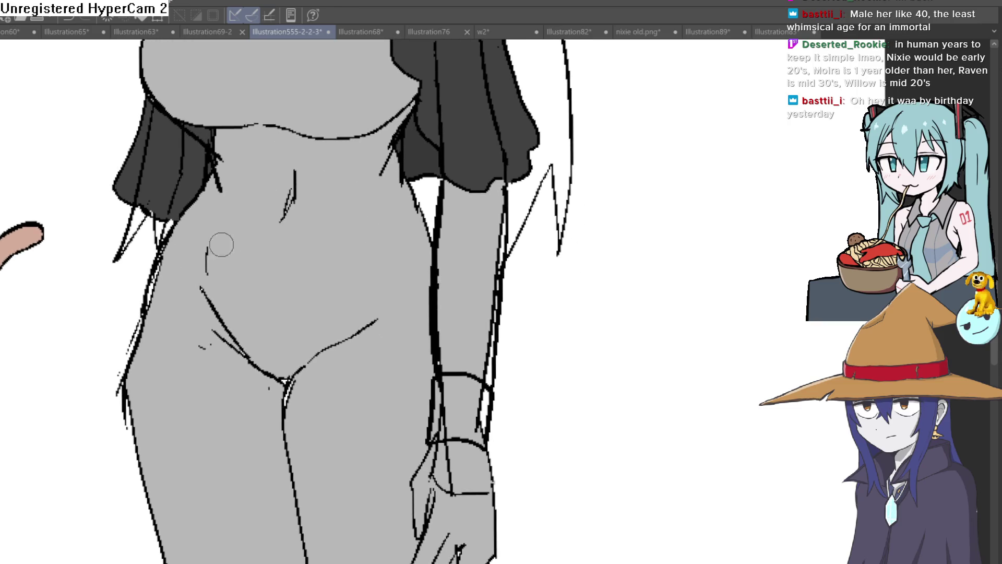
left_click_drag(537, 240, 441, 185)
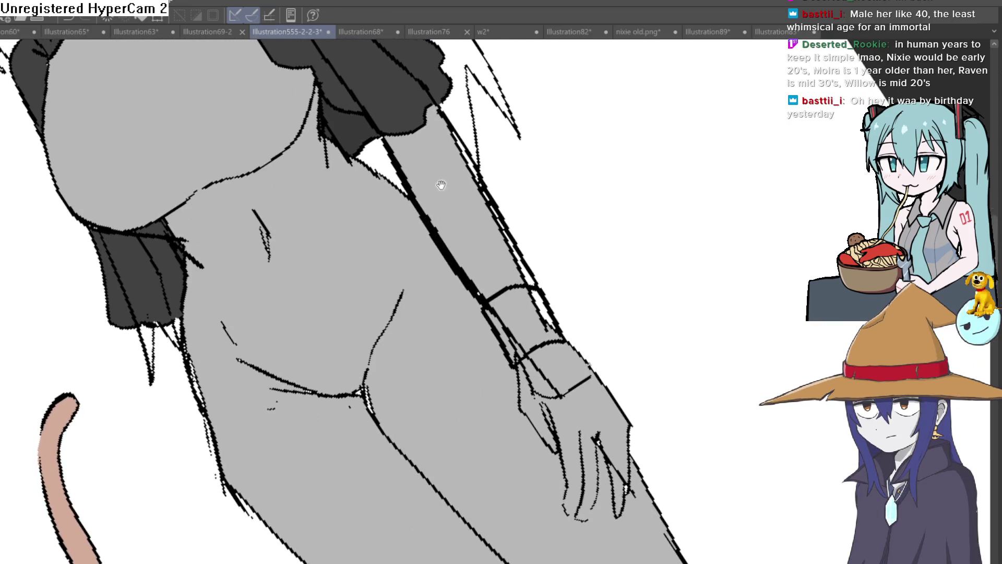
left_click_drag(438, 249, 328, 298)
left_click_drag(235, 380, 194, 398)
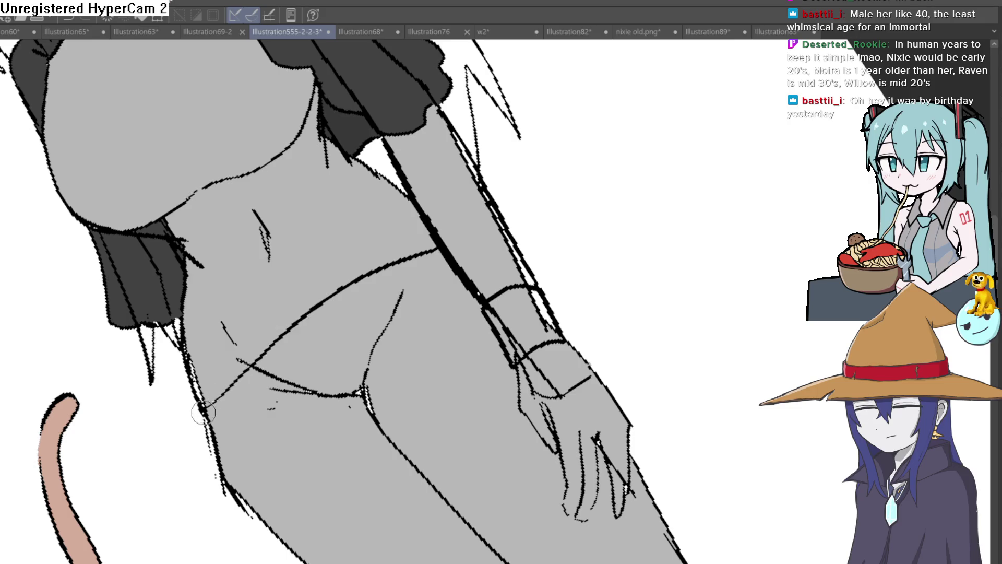
key("ctrl+z")
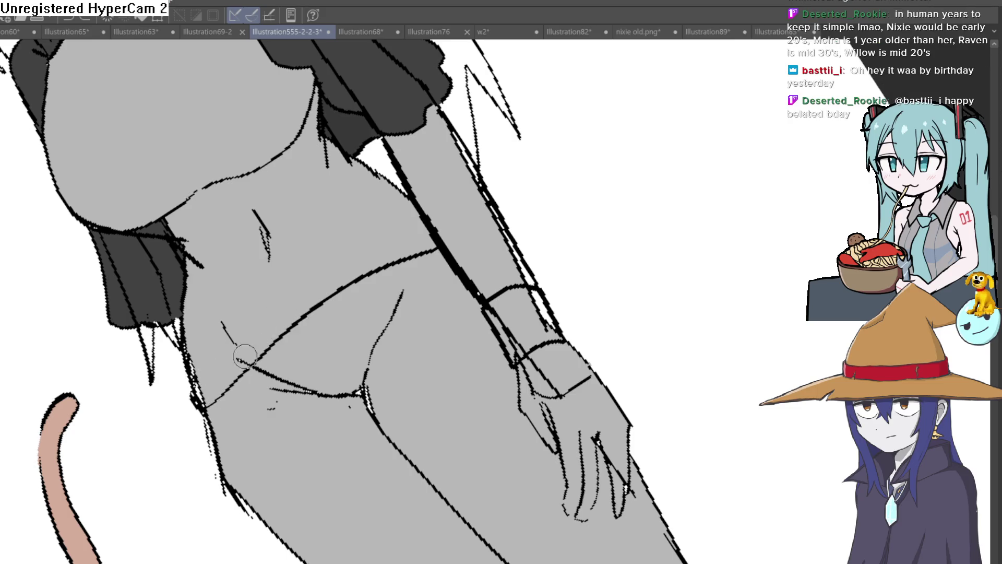
mouse_move(310, 264)
left_mouse_down()
mouse_move(418, 221)
mouse_move(624, 280)
mouse_move(582, 311)
mouse_move(237, 427)
left_mouse_up()
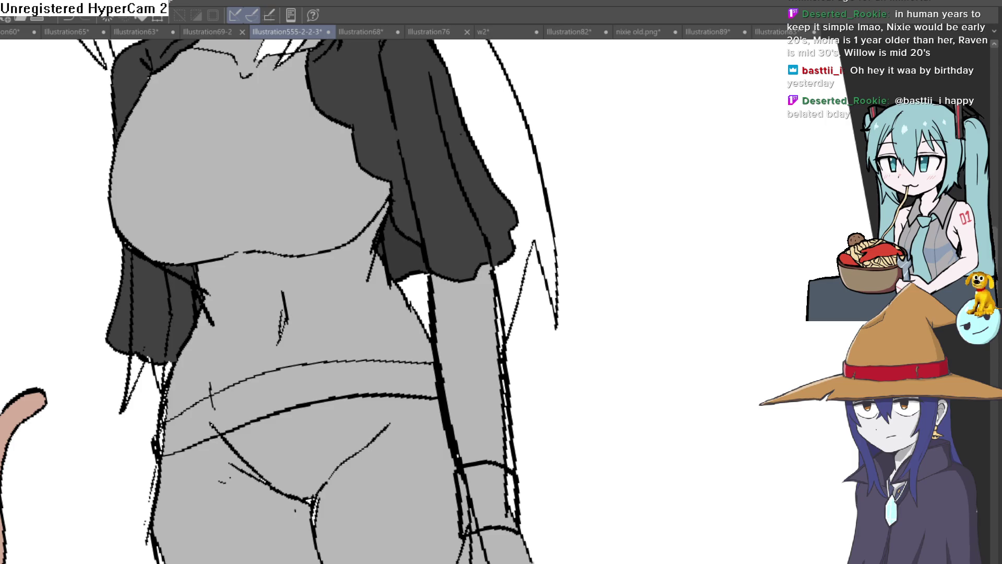
Fill the belly and chest with peach
left_click(350, 317)
left_click(337, 227)
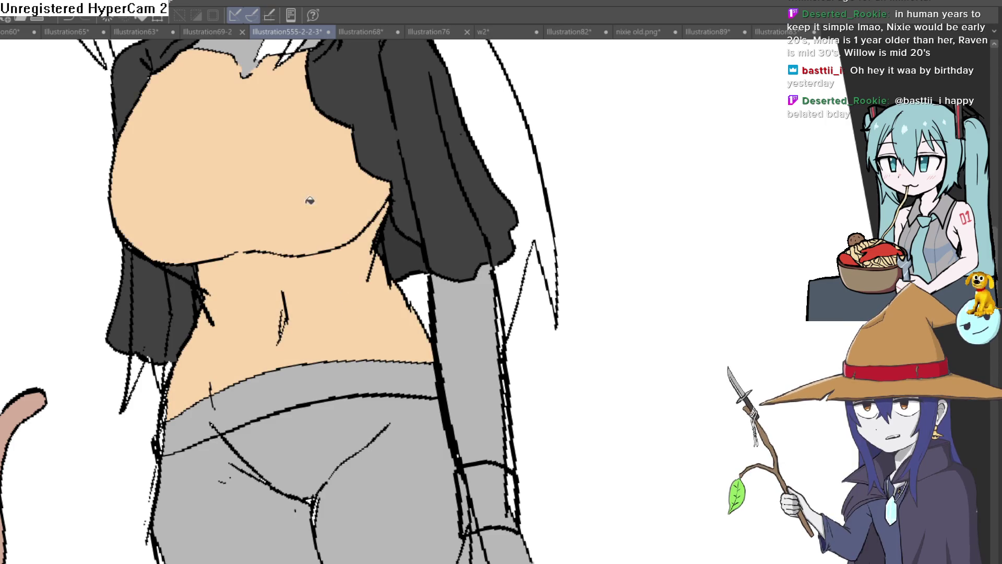
Fill the band above the waistband, reset the view and recolour the shirt to a soft peach
left_click(329, 386)
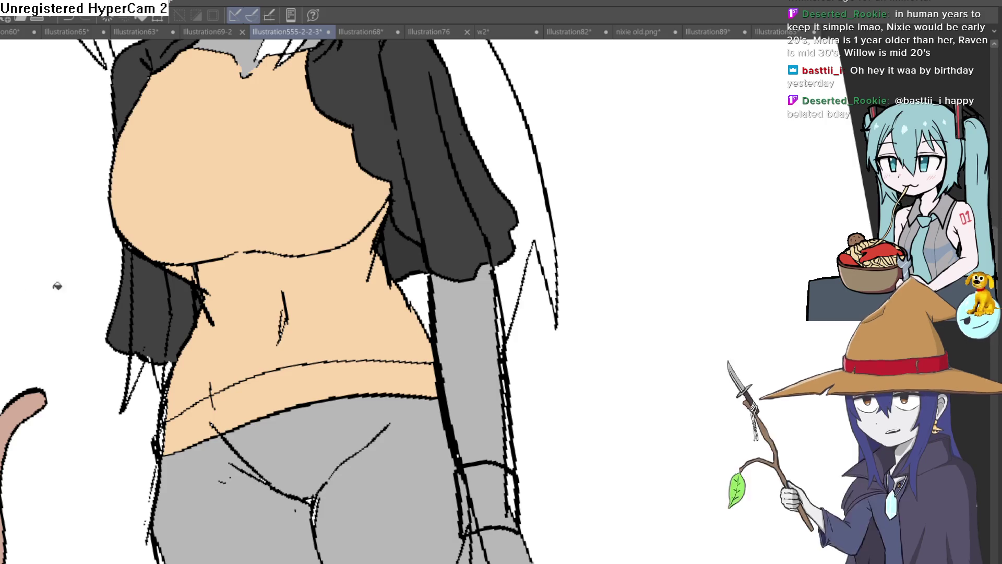
scroll(371, 306, "down", 2)
scroll(371, 305, "down", 3)
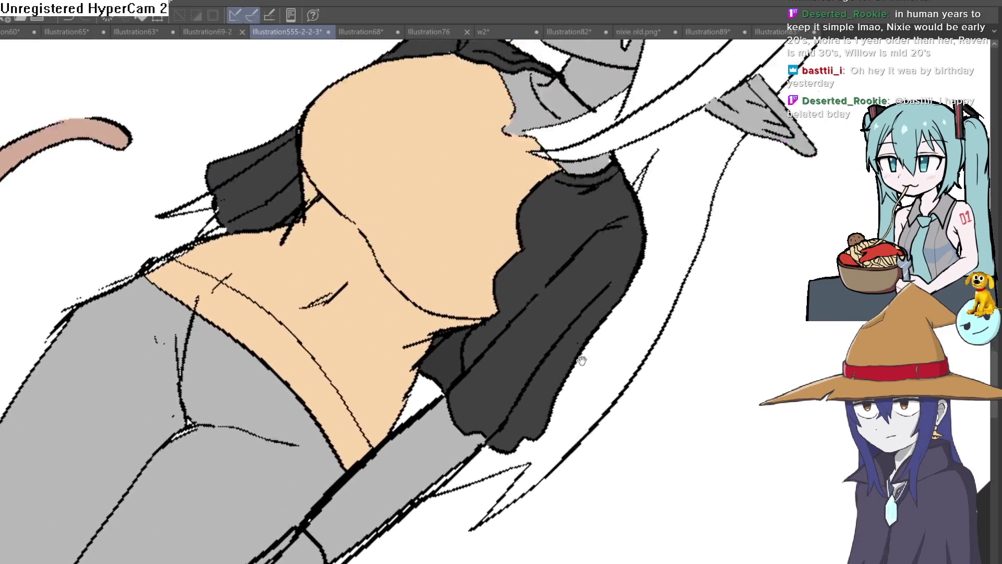
left_click_drag(337, 330, 371, 305)
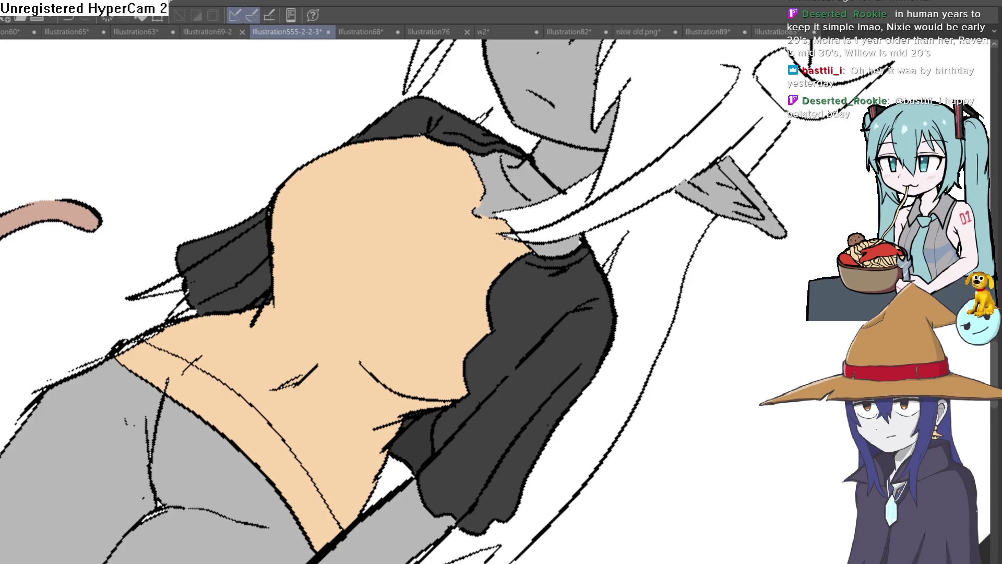
key("ctrl+0")
scroll(525, 232, "down", 3)
scroll(534, 234, "down", 1)
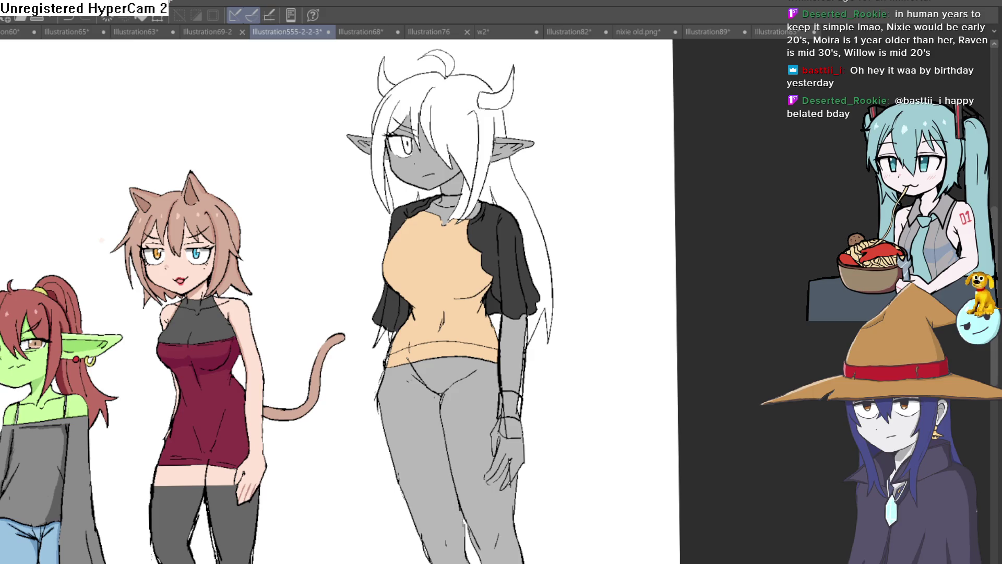
left_click(472, 261)
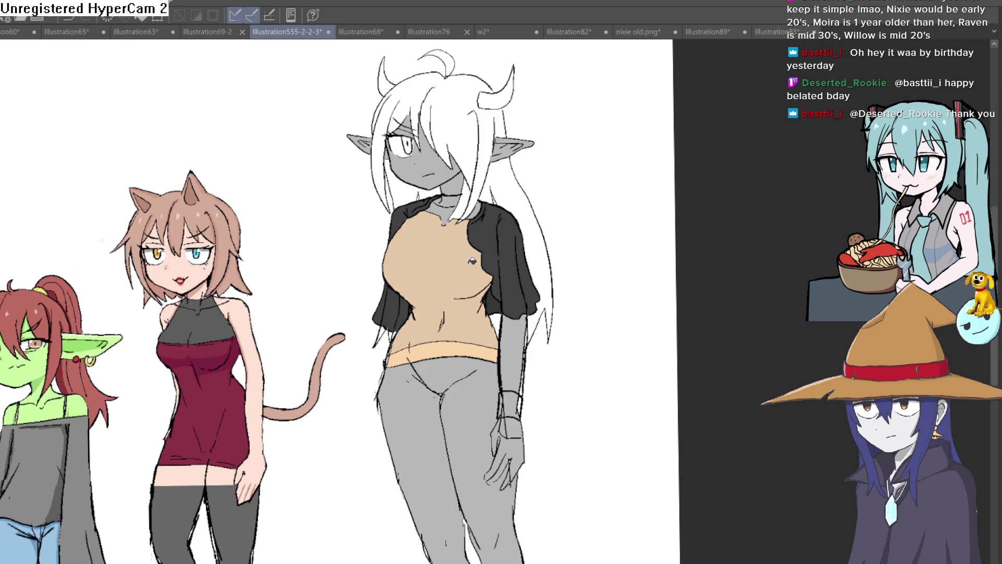
left_click(467, 279)
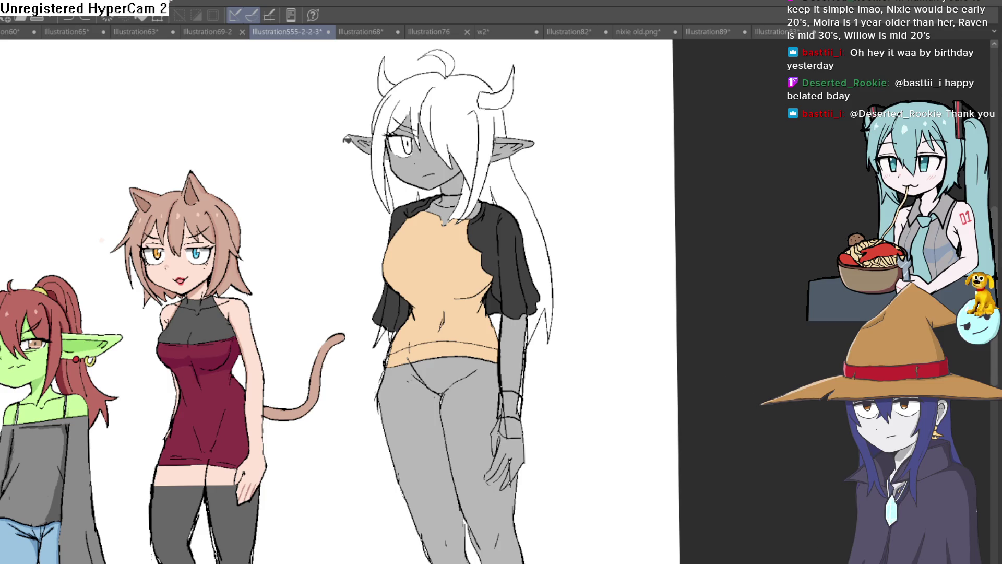
left_click(449, 269)
scroll(437, 208, "up", 5)
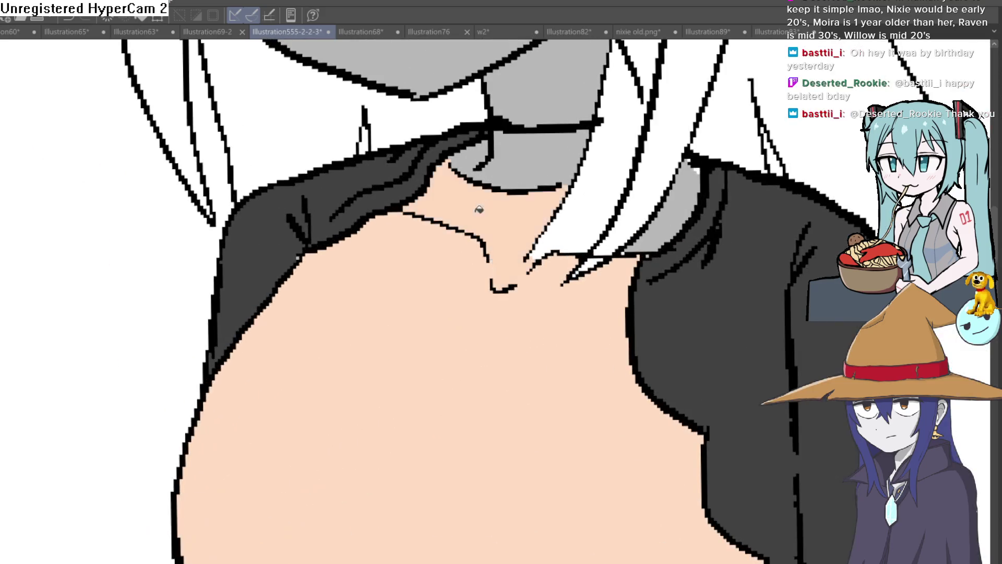
Fill the grey patch near the shoulder peach and erase stray ink lines around the neck
left_click(630, 216)
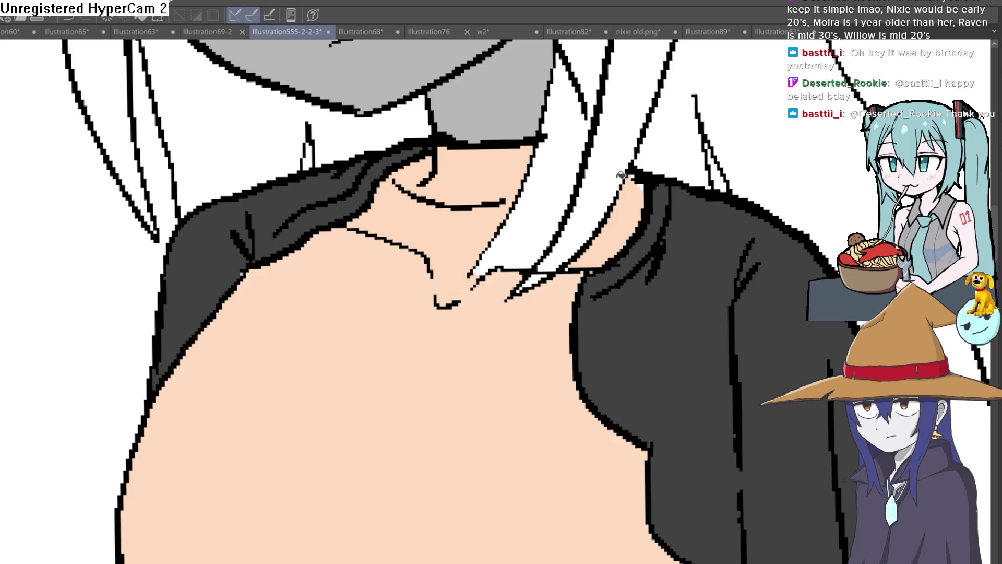
left_click_drag(678, 212, 561, 206)
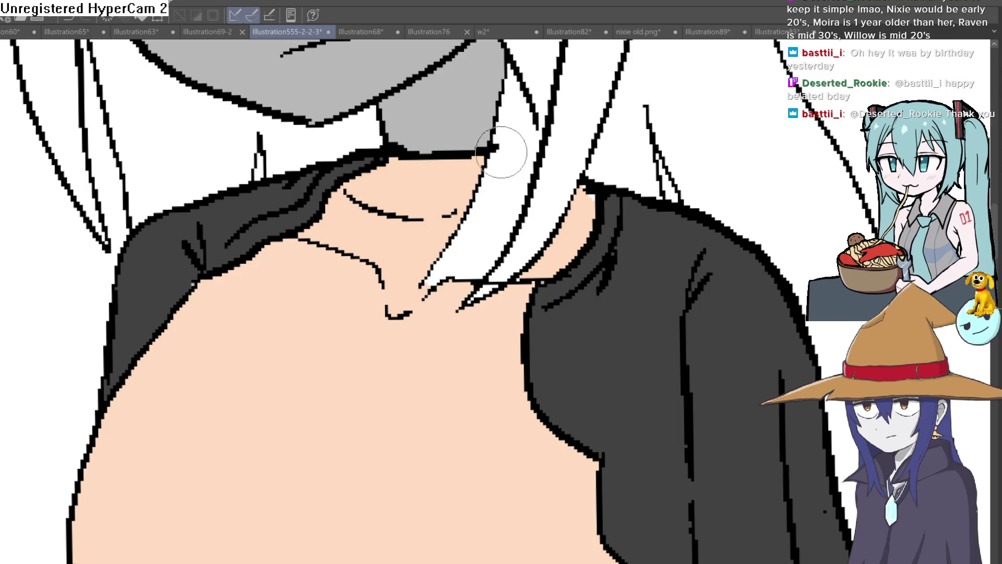
left_click_drag(357, 262, 386, 346)
left_click_drag(486, 290, 518, 288)
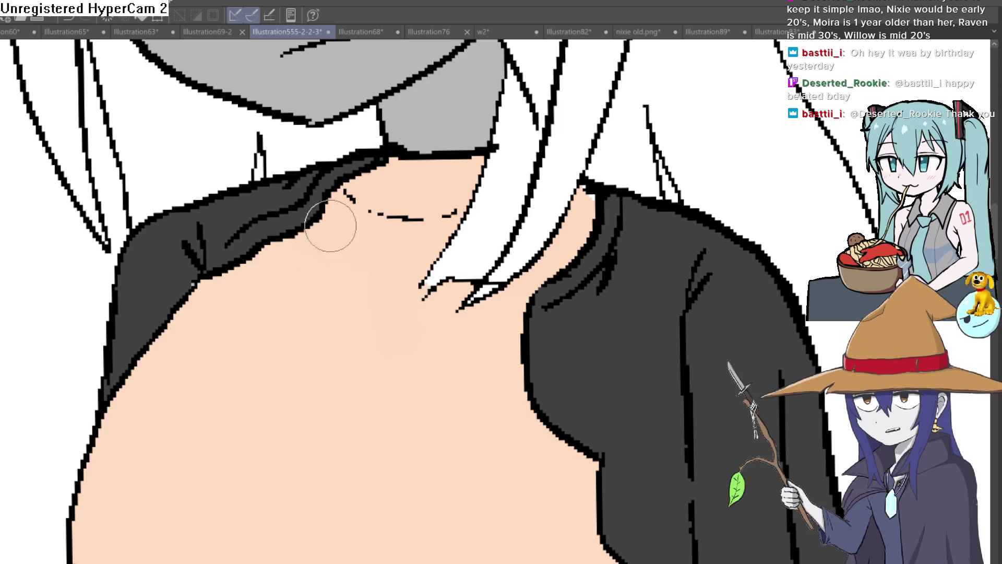
scroll(331, 224, "down", 5)
Zoom out to the whole lineup and back in on the elf's shoulder
mouse_move(582, 235)
left_mouse_down()
mouse_move(532, 250)
mouse_move(517, 242)
left_mouse_up()
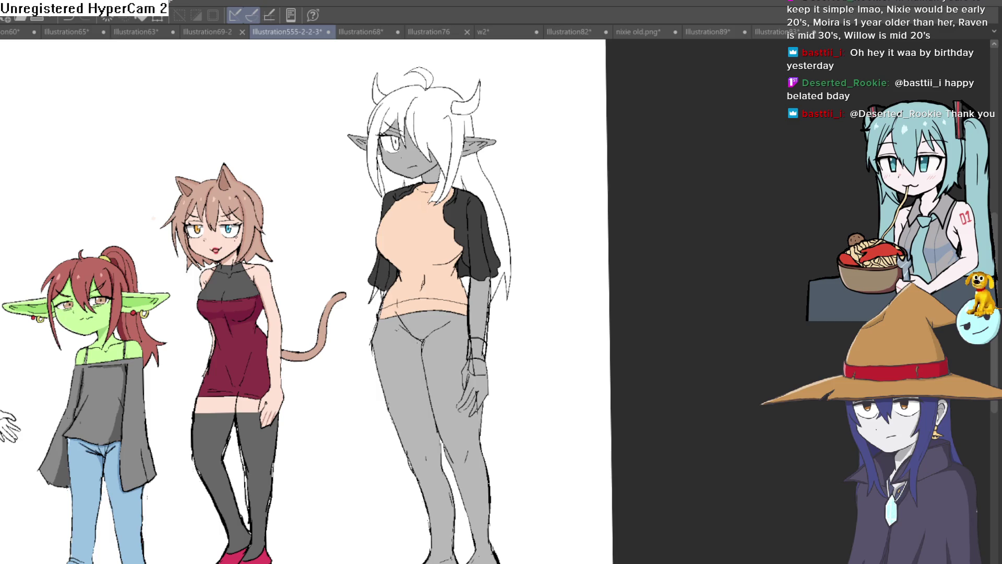
left_click_drag(273, 358, 324, 354)
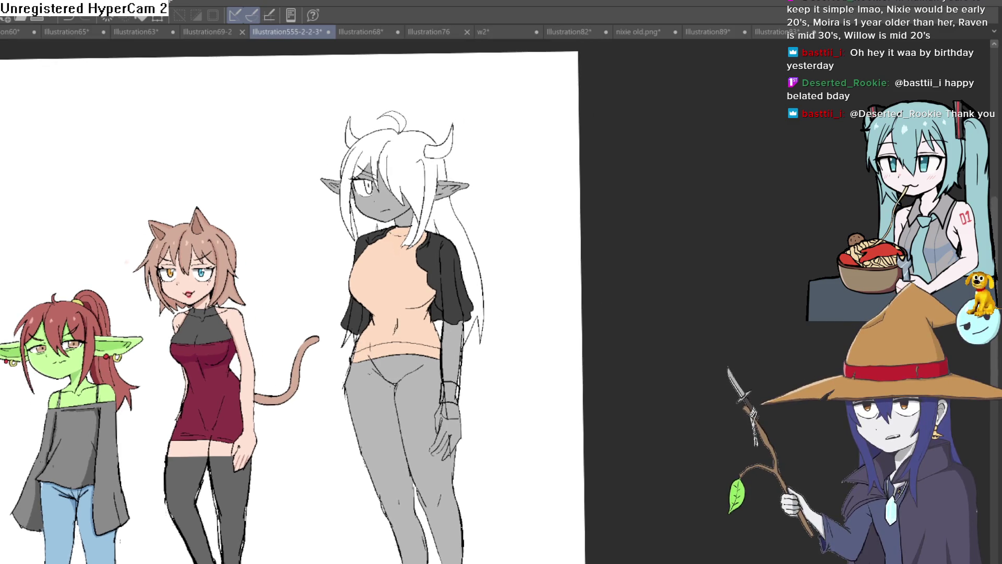
left_click(500, 203)
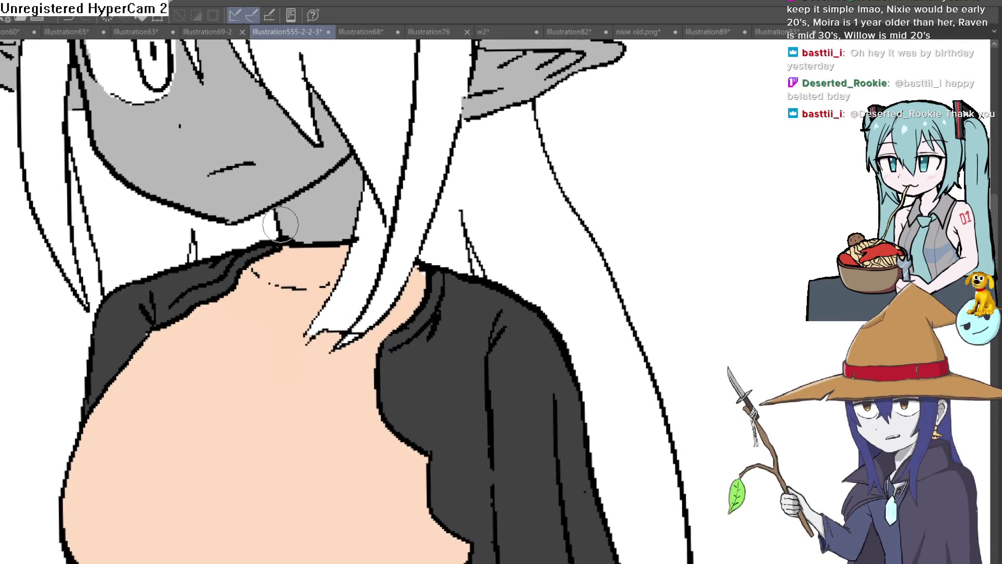
Ink the collarbone line and fill the neck under the chin with peach, restoring the chin lines
left_click_drag(259, 260, 307, 285)
left_click_drag(259, 255, 273, 276)
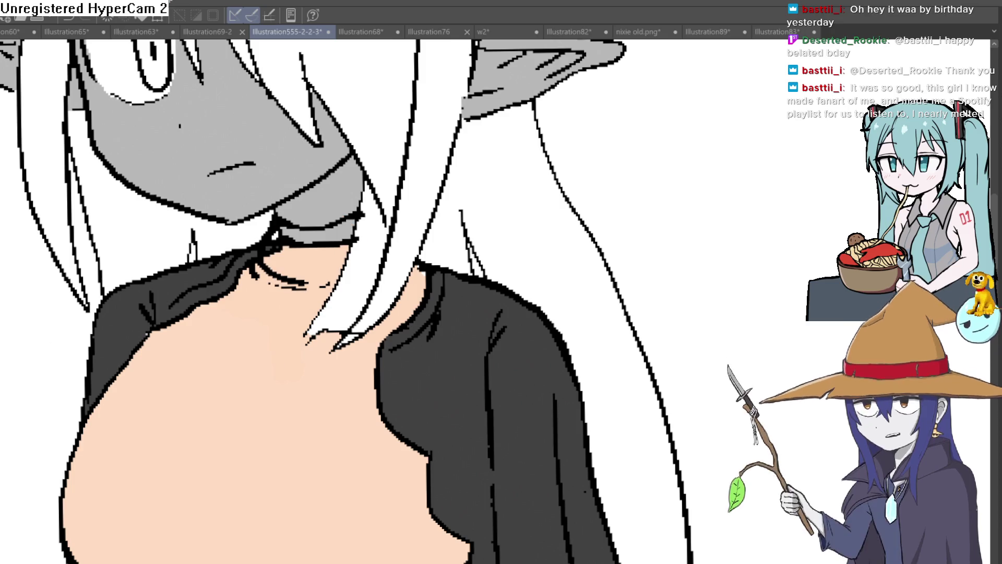
left_click_drag(337, 232, 294, 220)
key("ctrl+z")
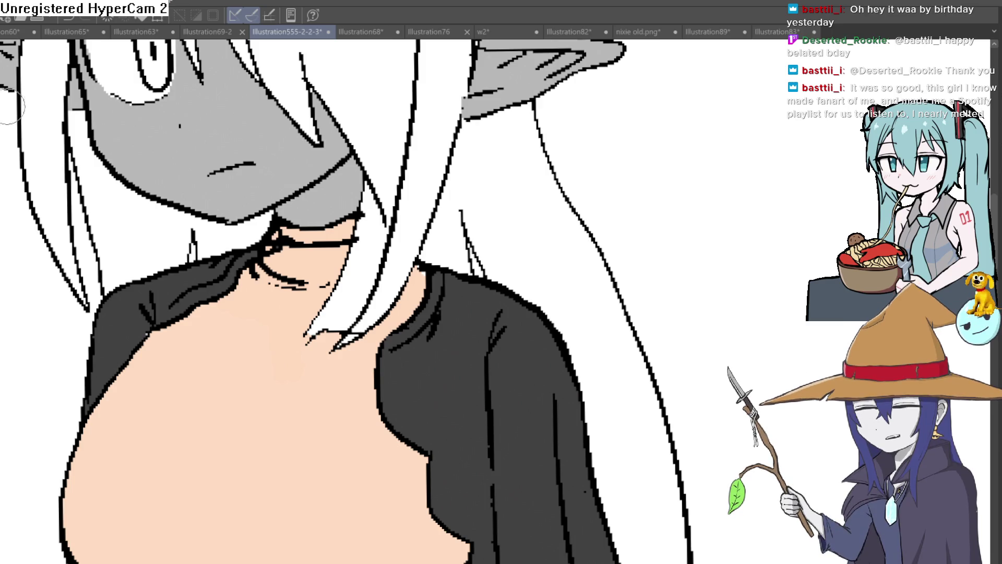
scroll(290, 235, "up", 2)
scroll(290, 227, "up", 2)
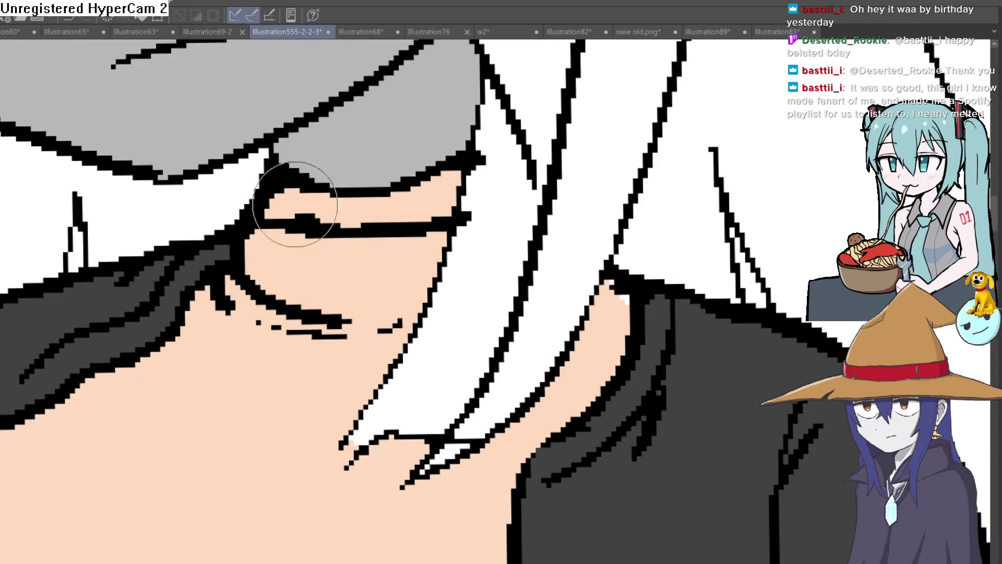
Rotate the canvas for drawing, then turn it upright to show the lineup
left_click_drag(581, 180, 392, 258)
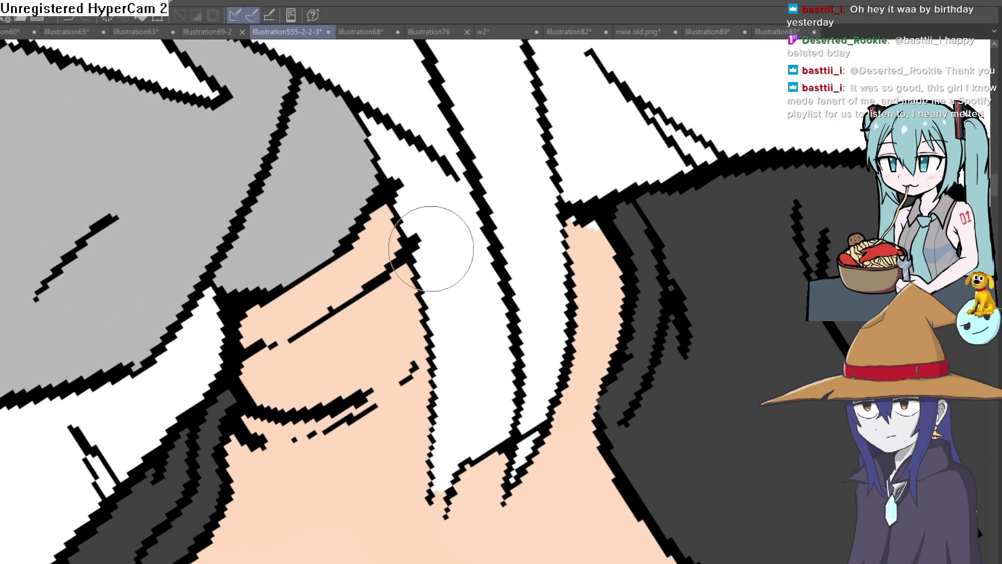
scroll(425, 190, "down", 5)
left_click_drag(573, 213, 595, 291)
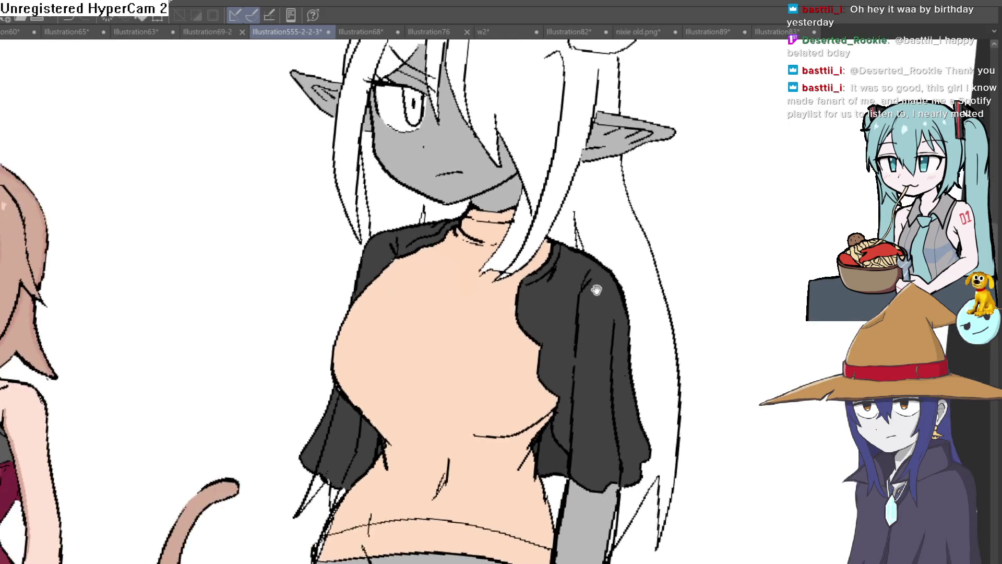
scroll(596, 292, "down", 3)
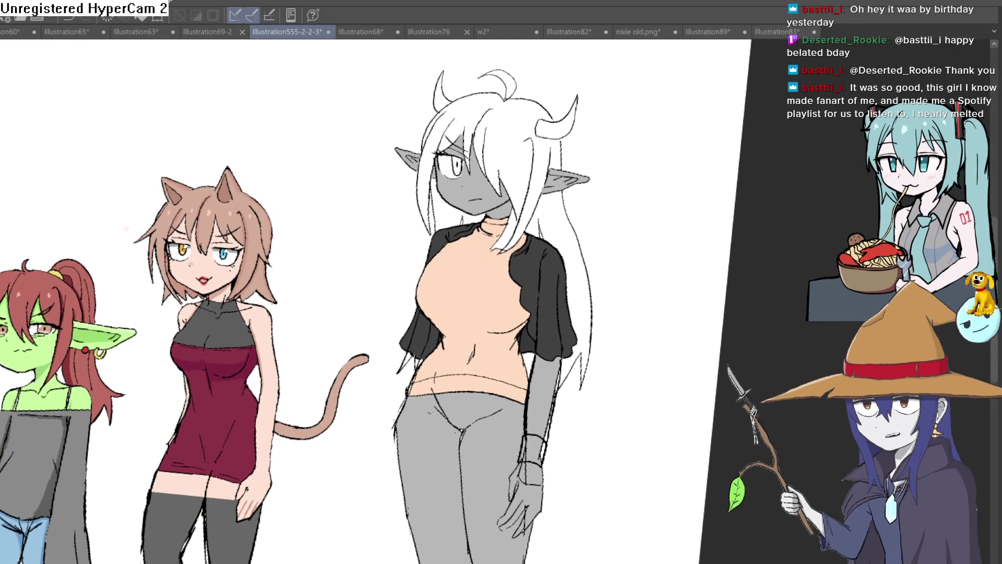
scroll(477, 243, "up", 4)
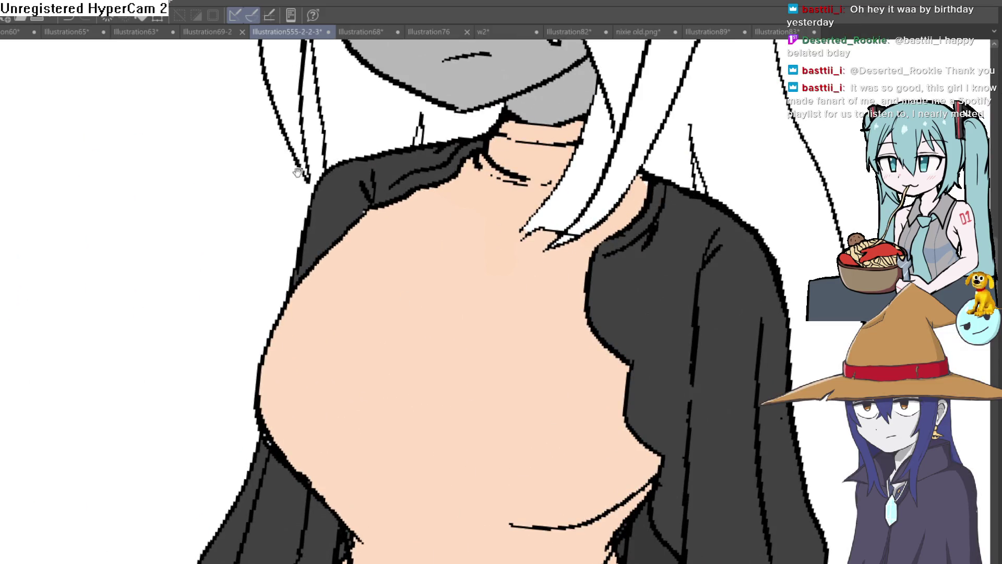
Erase the old turtleneck collar ink under the chin and redraw the collar curve with fold lines
left_click_drag(297, 172, 368, 243)
scroll(441, 240, "up", 2)
mouse_move(440, 240)
left_mouse_down()
mouse_move(459, 278)
mouse_move(470, 244)
left_mouse_up()
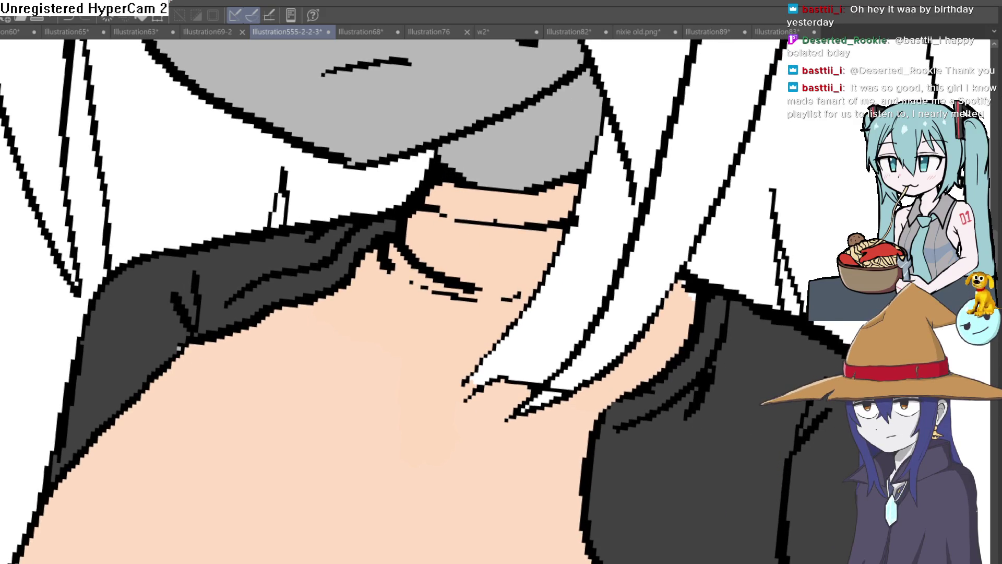
left_click_drag(417, 157, 399, 163)
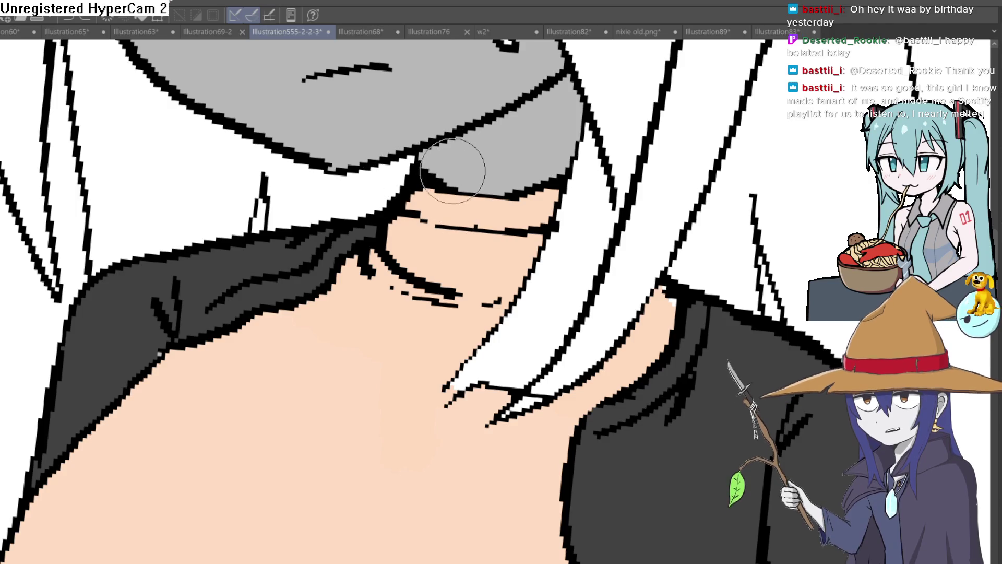
left_click_drag(397, 171, 395, 259)
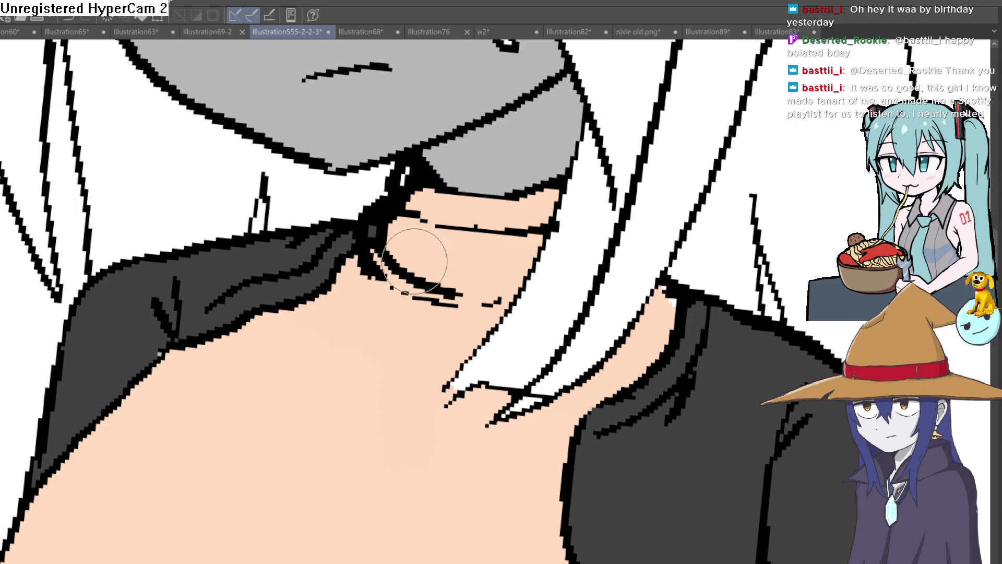
mouse_move(376, 265)
left_mouse_down()
mouse_move(392, 291)
mouse_move(498, 309)
left_mouse_up()
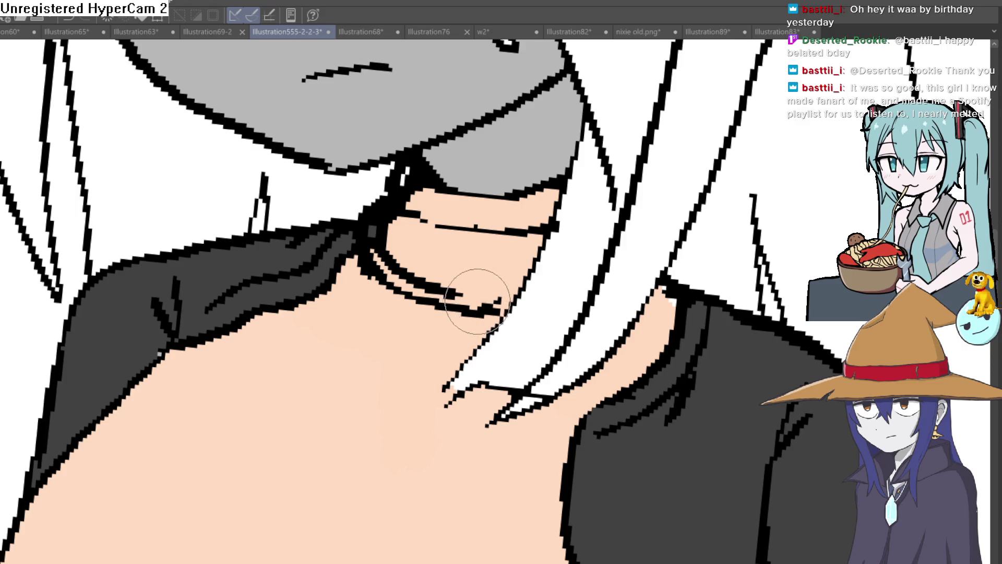
scroll(458, 250, "up", 1)
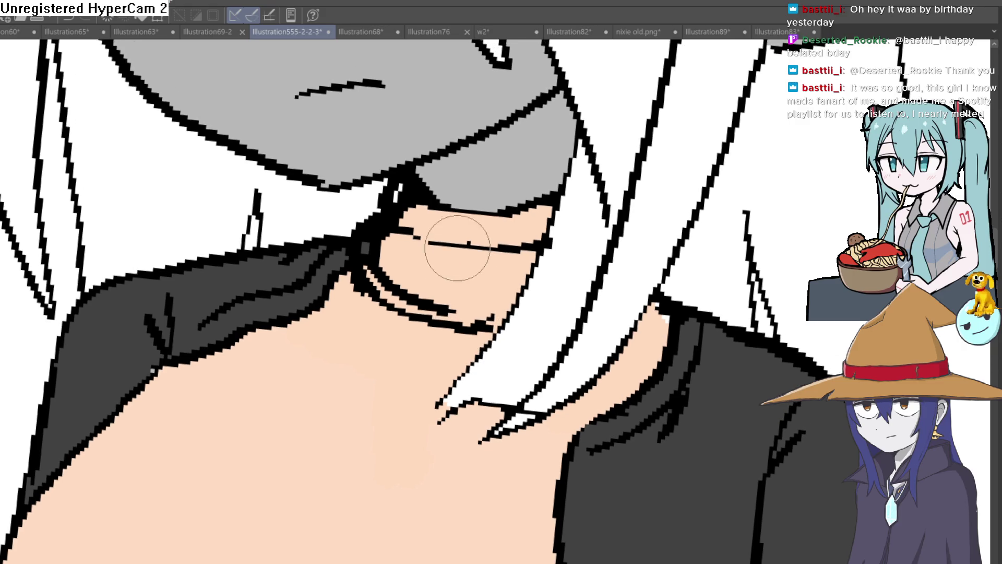
mouse_move(407, 223)
left_mouse_down()
mouse_move(540, 229)
mouse_move(544, 239)
left_mouse_up()
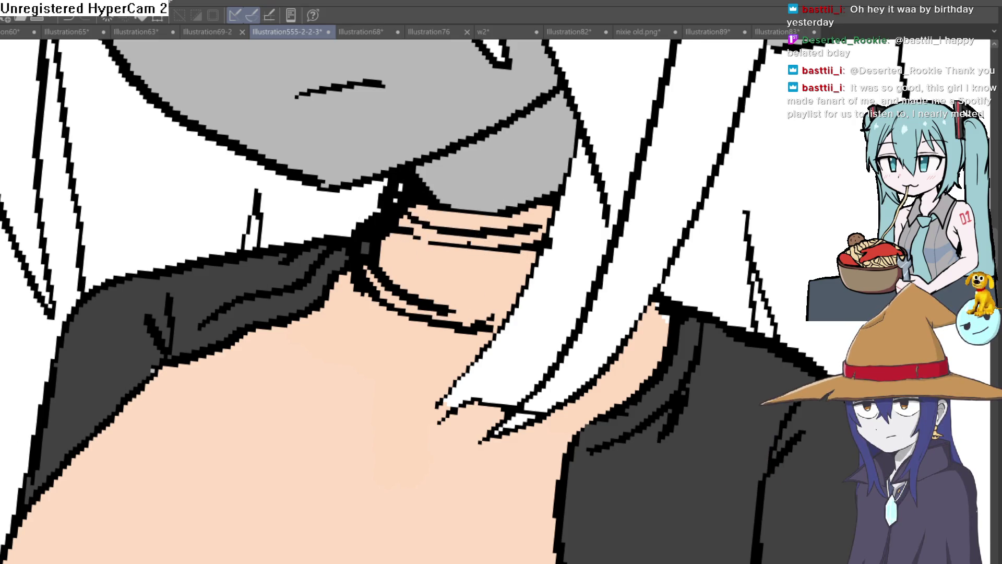
mouse_move(414, 279)
left_mouse_down()
mouse_move(377, 262)
mouse_move(396, 227)
mouse_move(526, 247)
mouse_move(503, 269)
mouse_move(427, 302)
mouse_move(356, 294)
left_mouse_up()
mouse_move(392, 201)
left_mouse_down()
mouse_move(415, 196)
mouse_move(439, 218)
mouse_move(526, 195)
left_mouse_up()
scroll(639, 234, "down", 2)
scroll(639, 234, "down", 3)
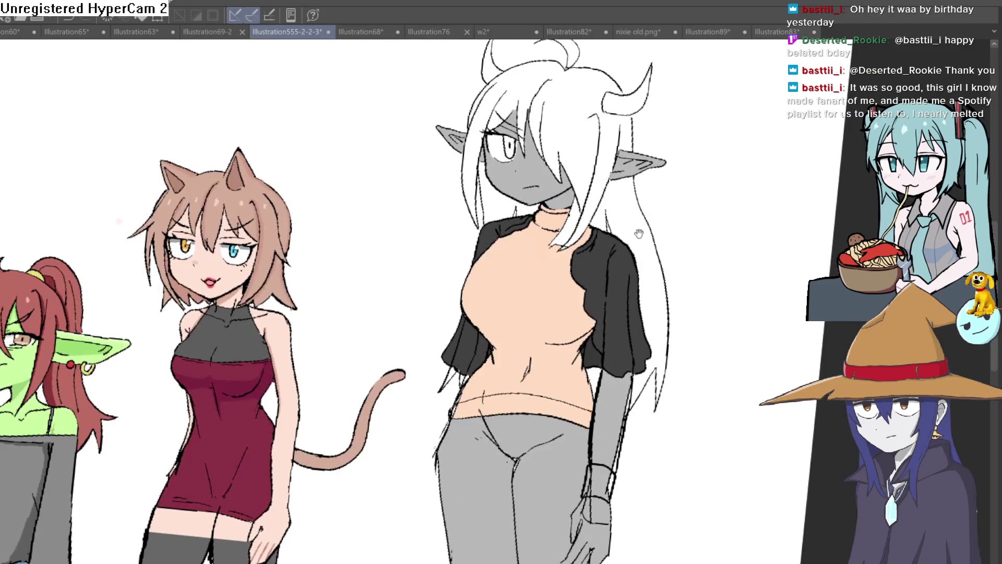
left_click_drag(627, 242, 603, 245)
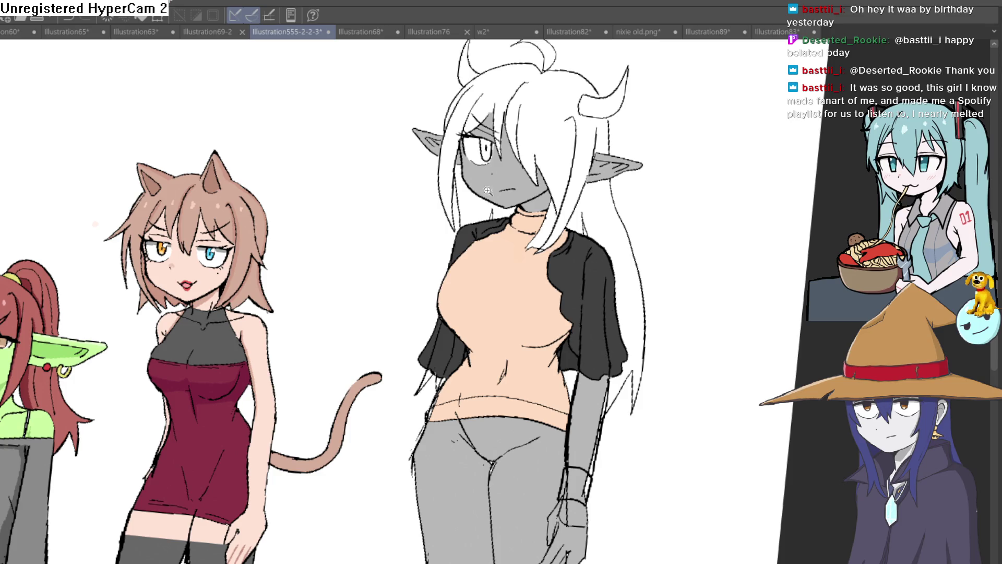
scroll(488, 190, "up", 5)
left_click_drag(454, 275, 485, 249)
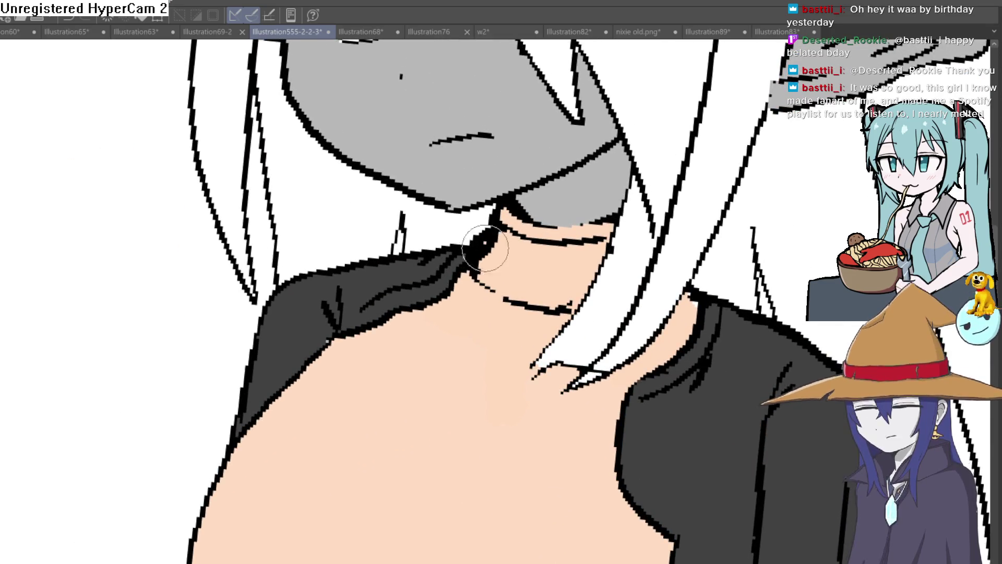
key("ctrl+z")
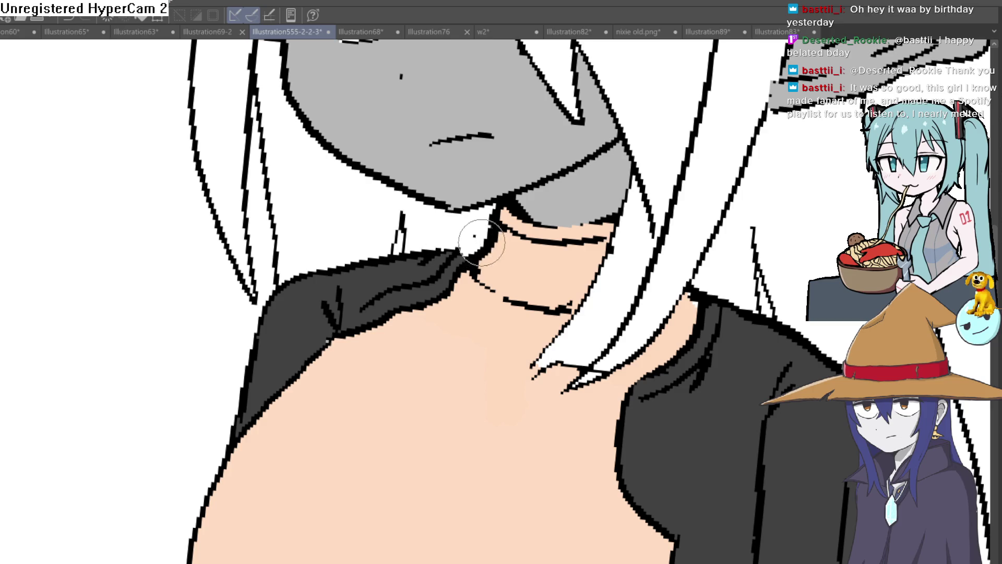
scroll(607, 222, "down", 5)
scroll(642, 242, "up", 1)
scroll(541, 170, "up", 2)
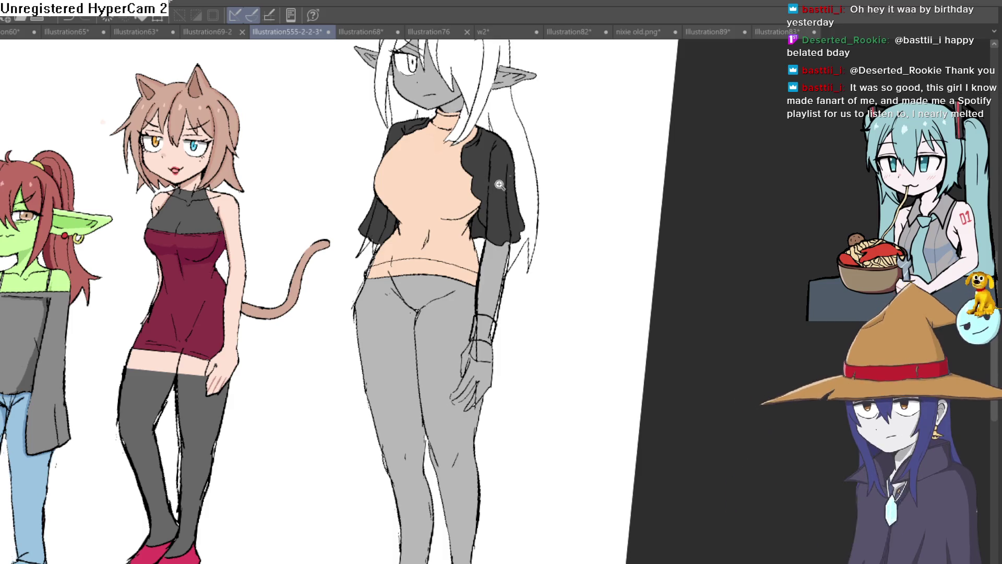
scroll(485, 174, "up", 3)
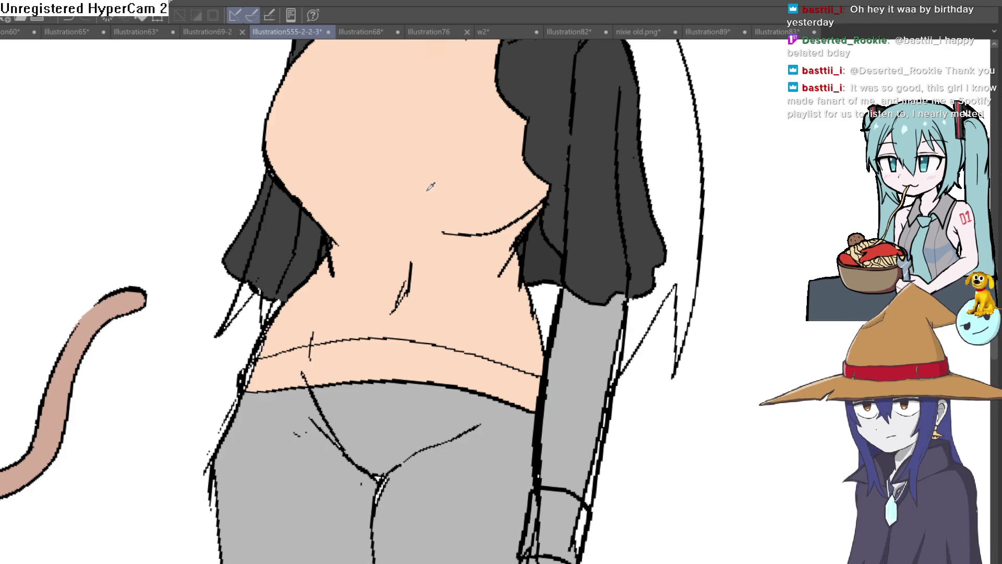
Erase the stray black strokes and pixels along the elf's belly line with the eraser
key("e")
left_click_drag(409, 263, 394, 306)
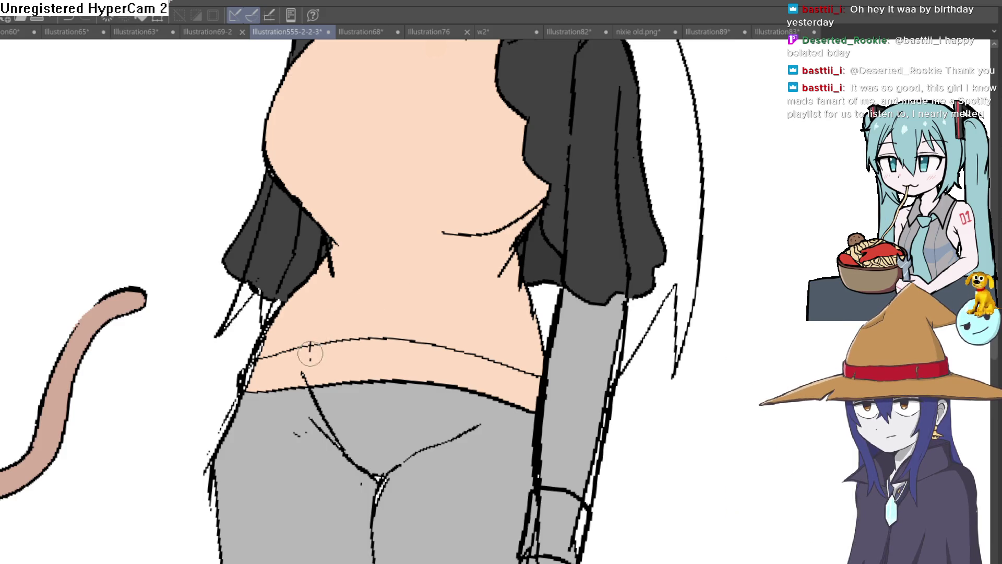
scroll(306, 320, "up", 2)
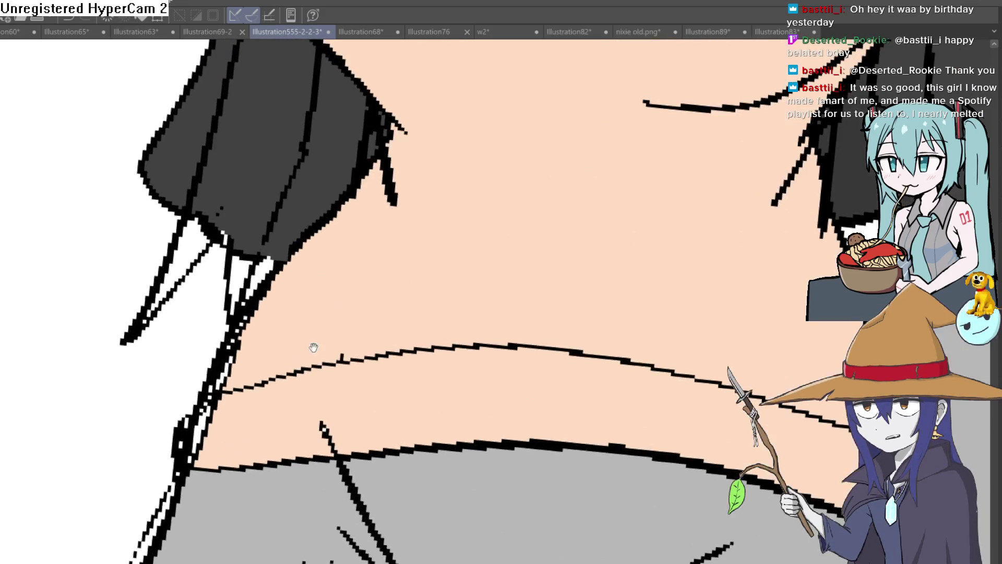
scroll(314, 347, "up", 2)
left_click_drag(279, 341, 250, 376)
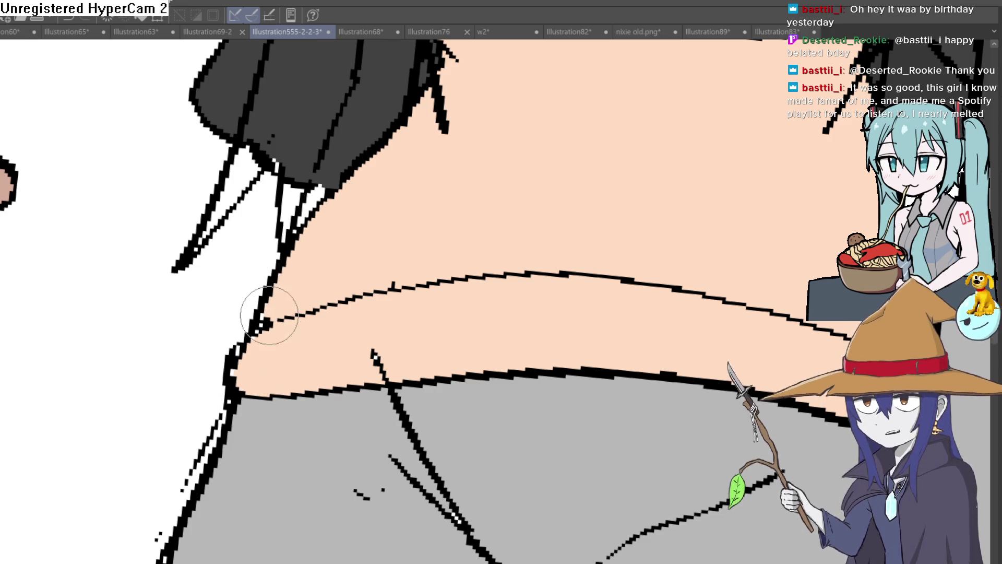
scroll(242, 368, "down", 3)
scroll(242, 367, "down", 3)
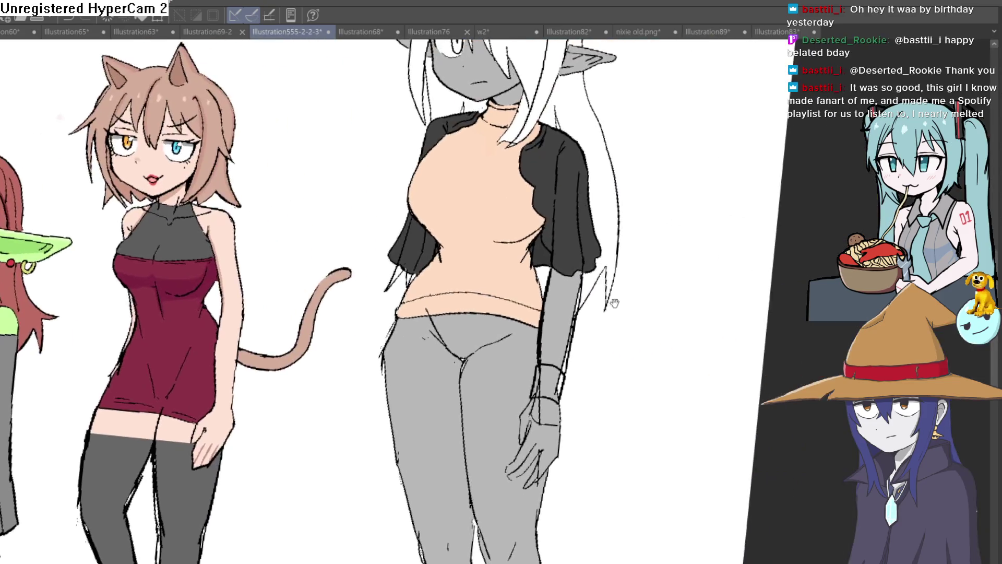
scroll(242, 367, "down", 2)
mouse_move(642, 306)
left_mouse_down()
mouse_move(567, 292)
mouse_move(567, 315)
left_mouse_up()
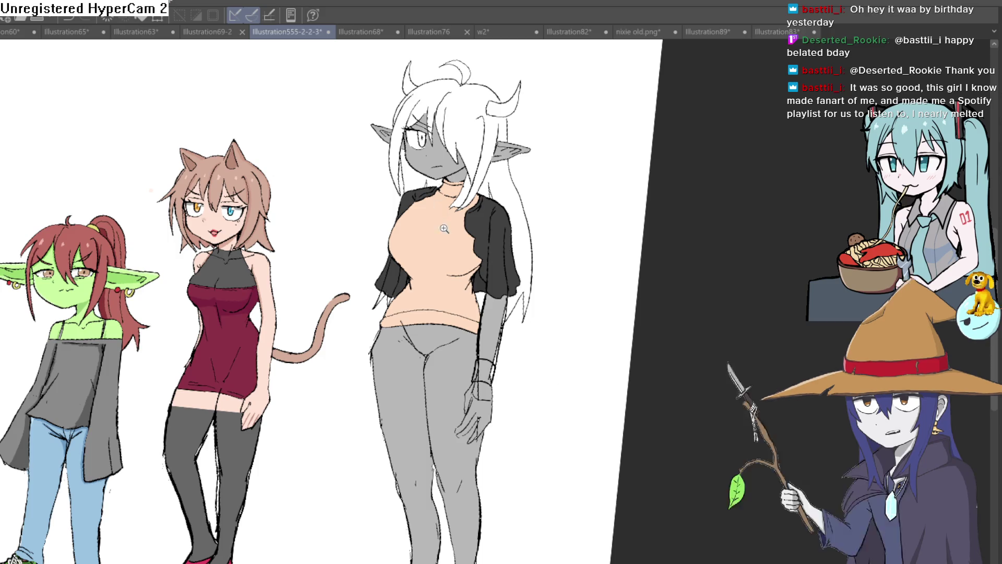
scroll(525, 290, "up", 5)
Brush an upper tan shadow line across the sweater and a lower one along the belly, redoing a misplaced stroke
mouse_move(578, 335)
left_mouse_down()
mouse_move(427, 346)
mouse_move(94, 324)
left_mouse_up()
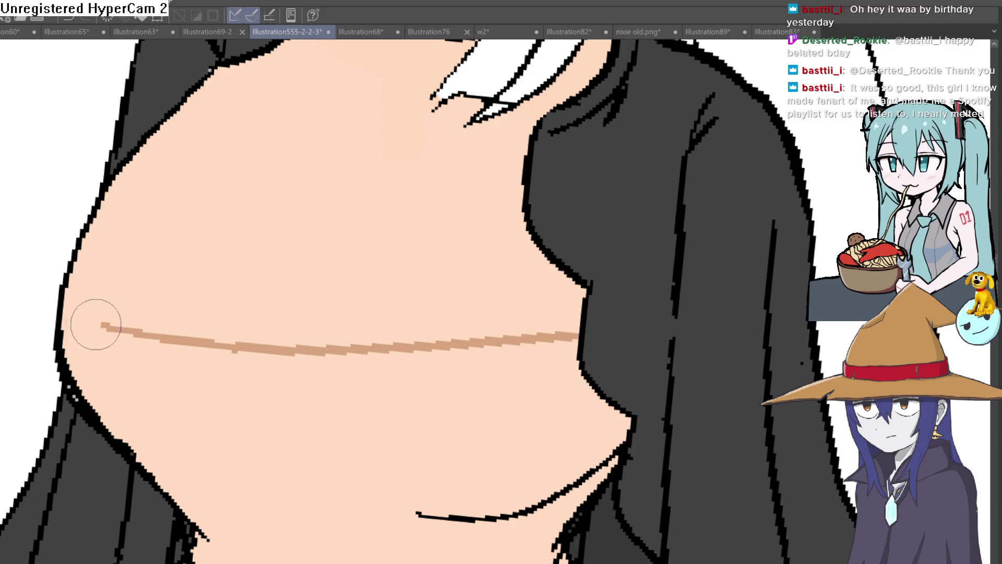
left_click_drag(379, 422, 321, 269)
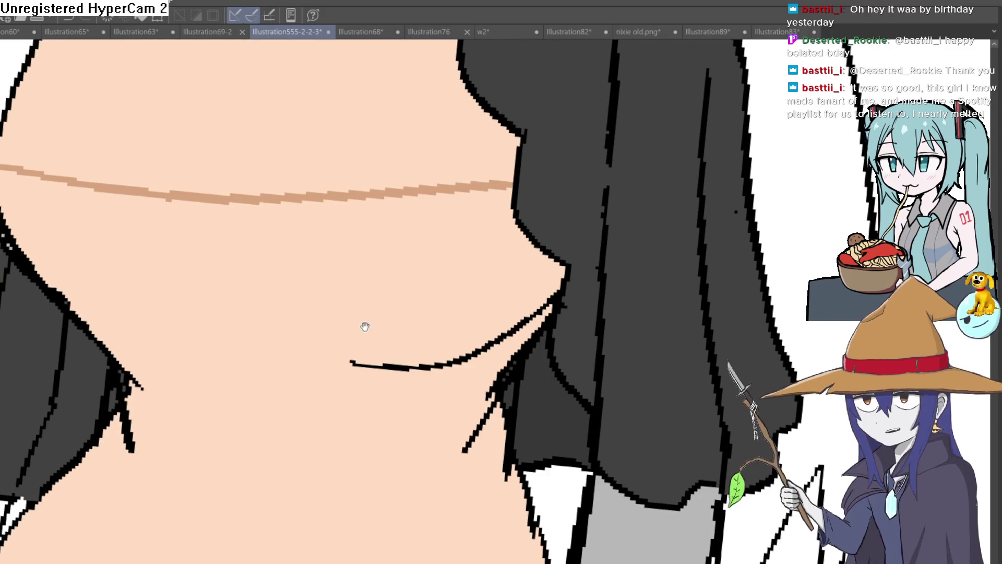
left_click_drag(353, 363, 135, 366)
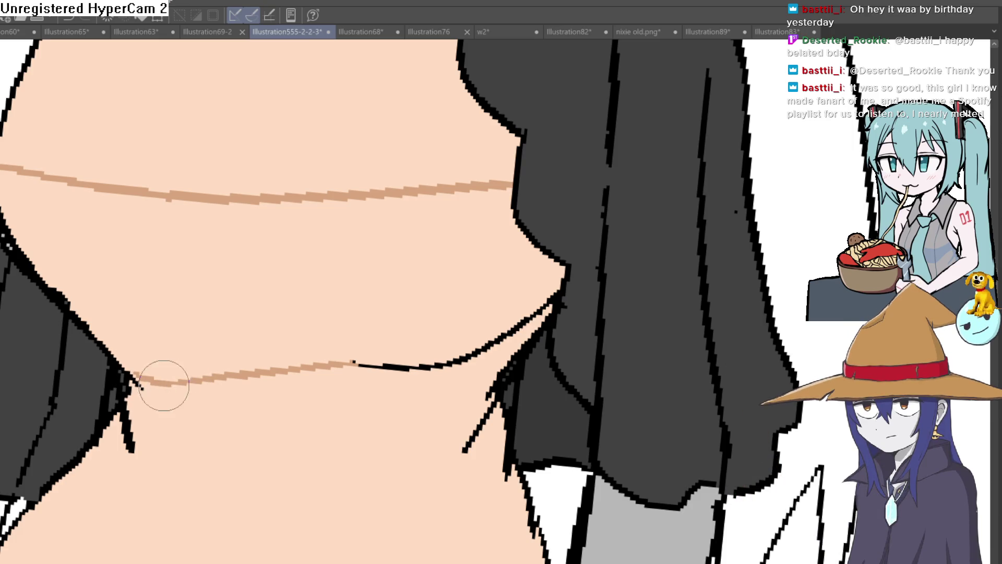
left_click_drag(450, 427, 426, 385)
key("ctrl+z")
left_click(468, 344)
mouse_move(465, 345)
left_mouse_down()
mouse_move(175, 380)
mouse_move(118, 360)
left_mouse_up()
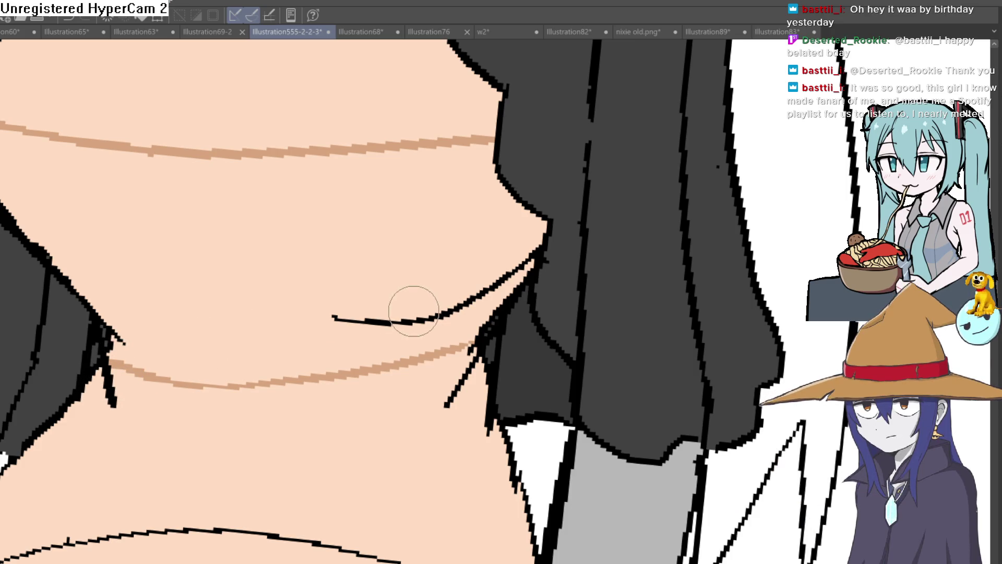
Fill the band between the two tan lines and paint tan along the hair strands' edges
key("g")
left_click(385, 266)
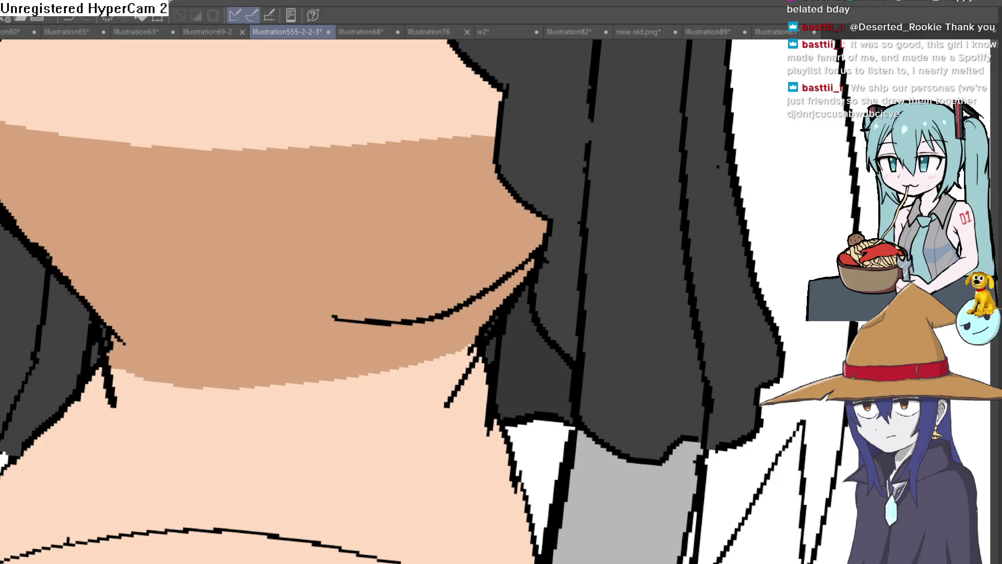
left_click_drag(245, 234, 247, 205)
mouse_move(107, 264)
left_mouse_down()
mouse_move(110, 296)
mouse_move(95, 281)
left_mouse_up()
left_click_drag(82, 325, 93, 299)
scroll(105, 259, "down", 5)
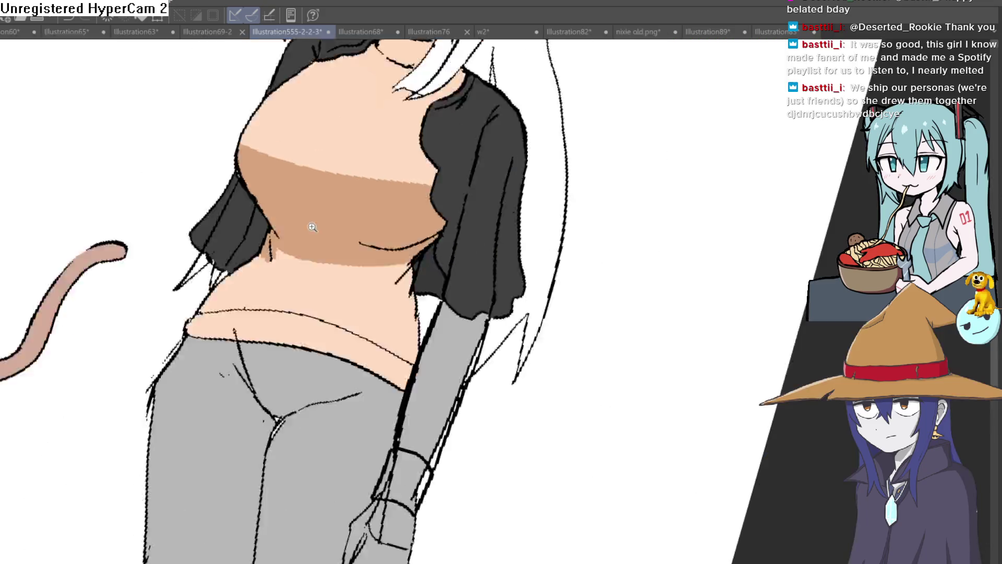
scroll(418, 237, "down", 3)
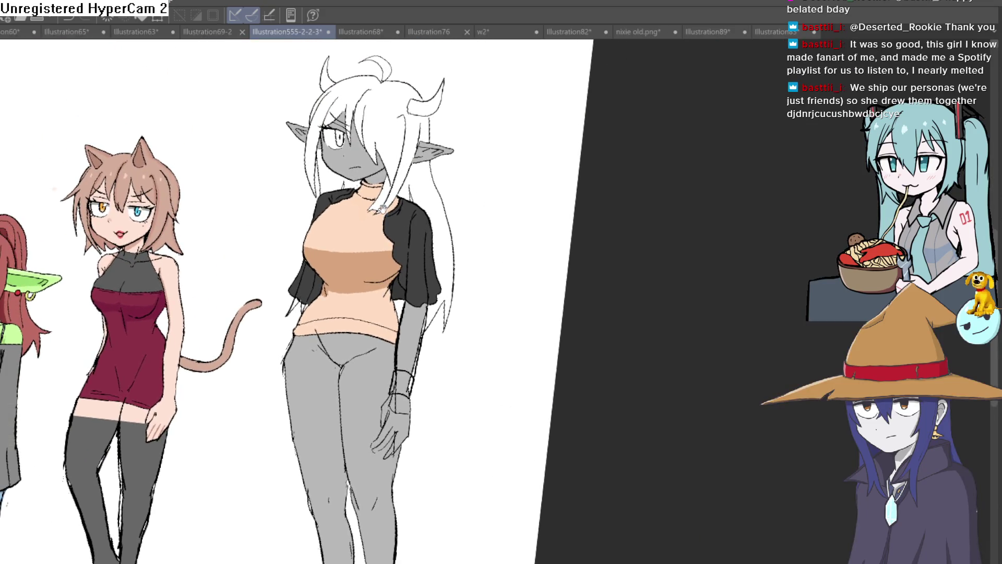
scroll(382, 228, "up", 5)
scroll(364, 239, "up", 1)
left_click_drag(362, 252, 361, 254)
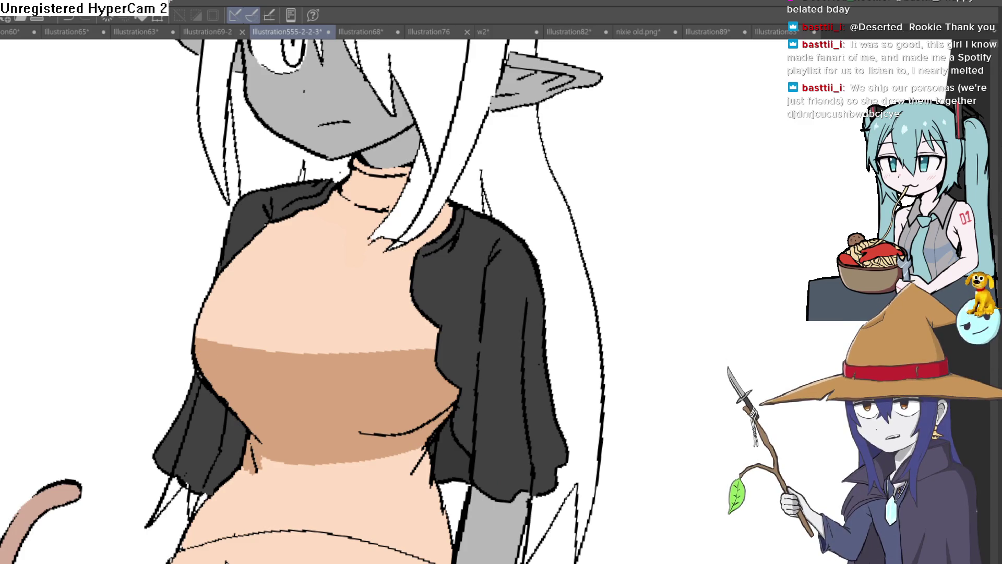
scroll(402, 180, "up", 3)
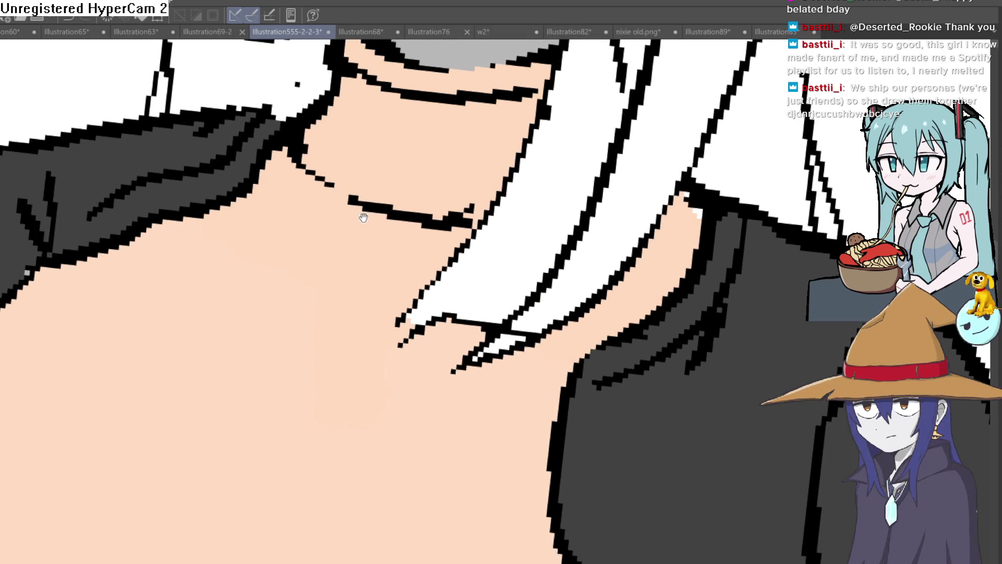
Hatch darker brown shading lines along the neck and just below the neck line
left_click_drag(249, 221, 427, 284)
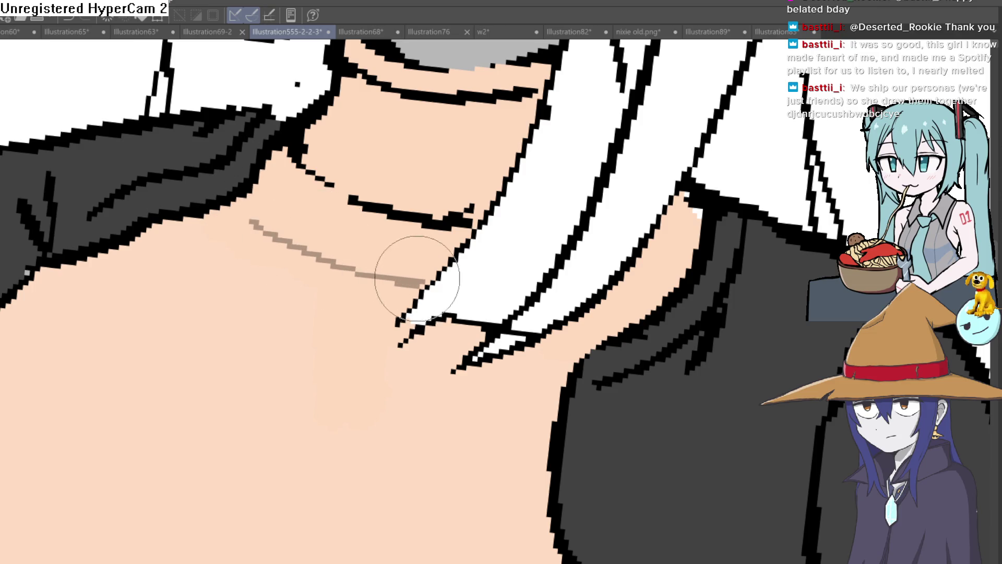
left_click_drag(288, 160, 243, 207)
mouse_move(300, 178)
left_mouse_down()
mouse_move(273, 222)
mouse_move(341, 266)
left_mouse_up()
mouse_move(362, 218)
left_mouse_down()
mouse_move(359, 270)
mouse_move(388, 274)
left_mouse_up()
left_click_drag(440, 229, 436, 262)
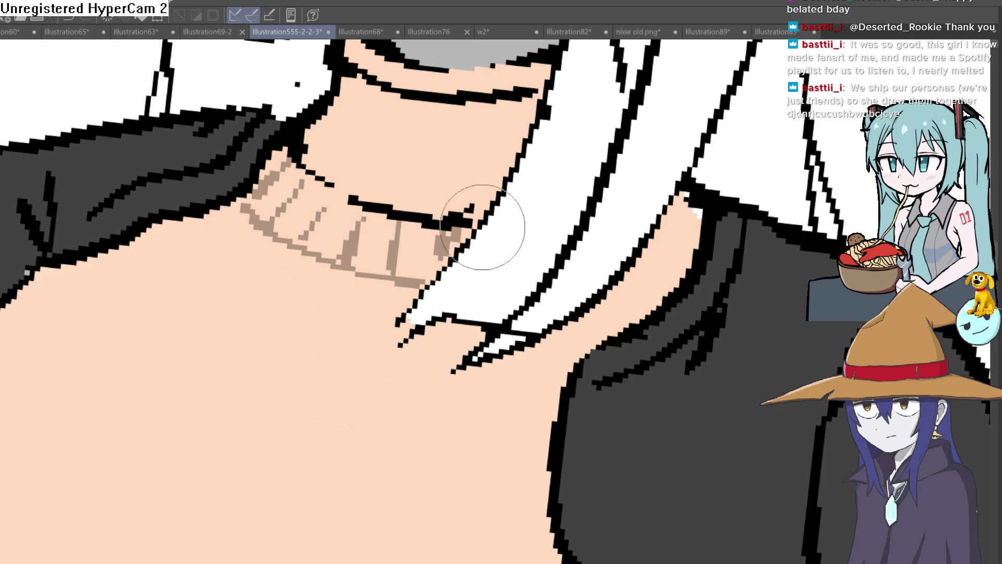
Paint vertical tan ribbing stripes across the whole collar, then reset the canvas upright
left_click_drag(525, 246, 507, 316)
left_click_drag(487, 178, 495, 229)
left_click_drag(452, 174, 458, 278)
left_click_drag(423, 187, 411, 287)
mouse_move(392, 176)
left_mouse_down()
mouse_move(371, 279)
mouse_move(362, 258)
left_mouse_up()
mouse_move(349, 168)
left_mouse_down()
mouse_move(339, 244)
mouse_move(318, 232)
left_mouse_up()
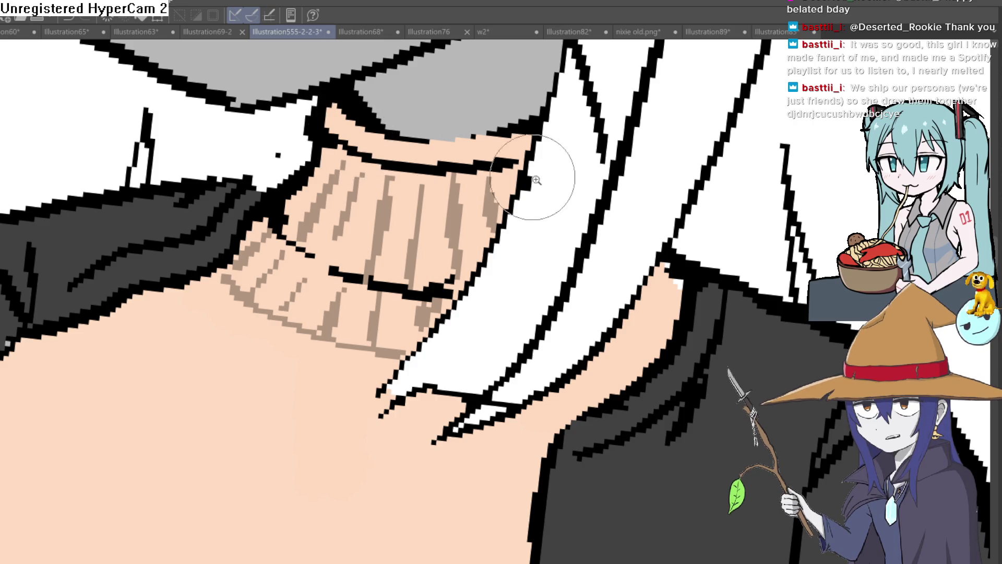
scroll(549, 167, "down", 5)
scroll(574, 197, "up", 5)
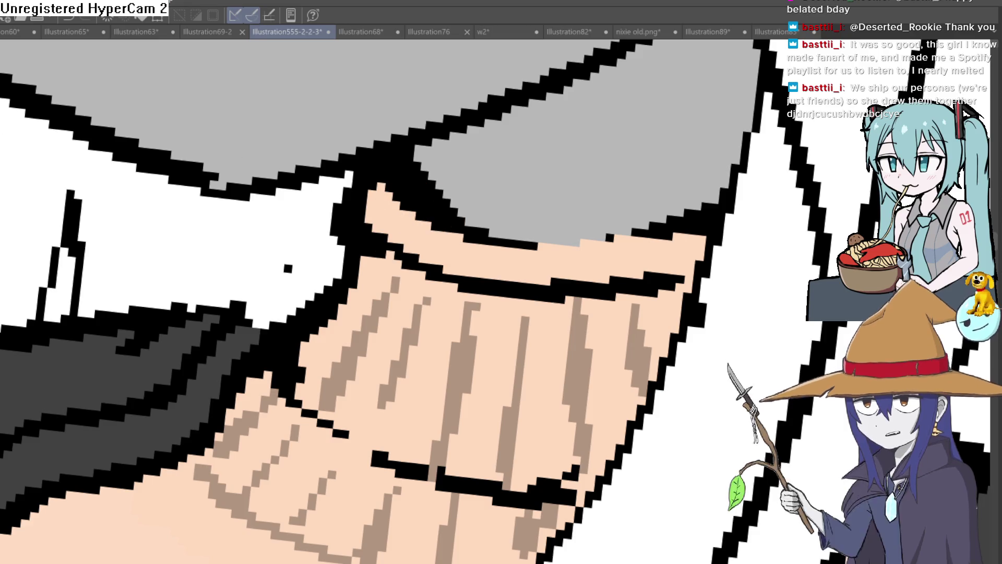
key("asciicircum")
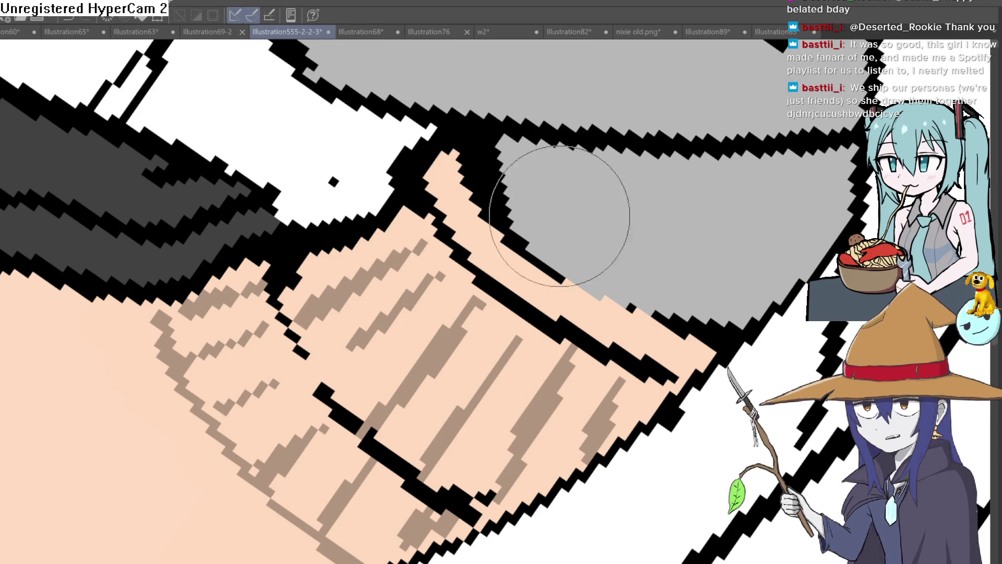
key("asciicircum")
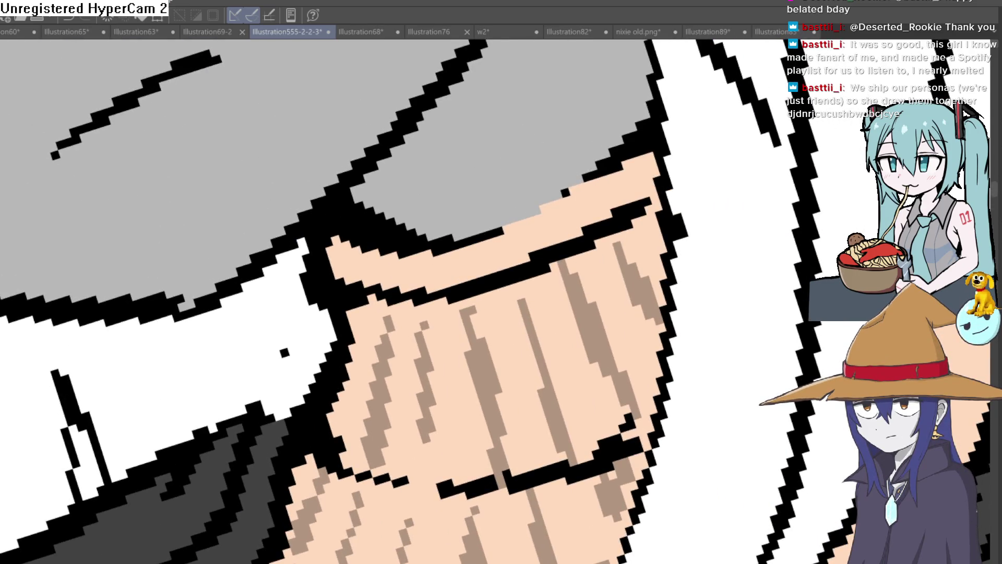
key("asciicircum")
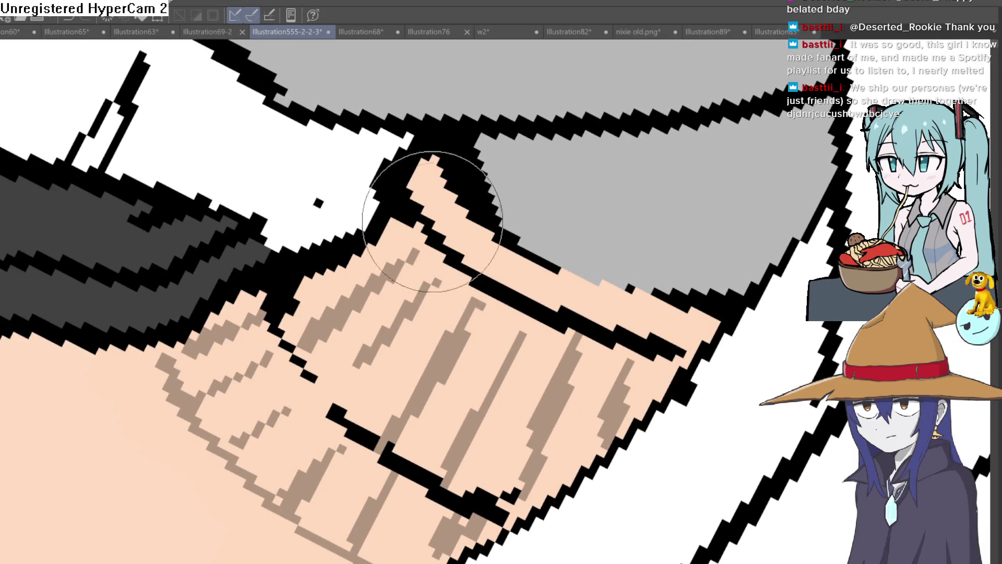
key("asciicircum")
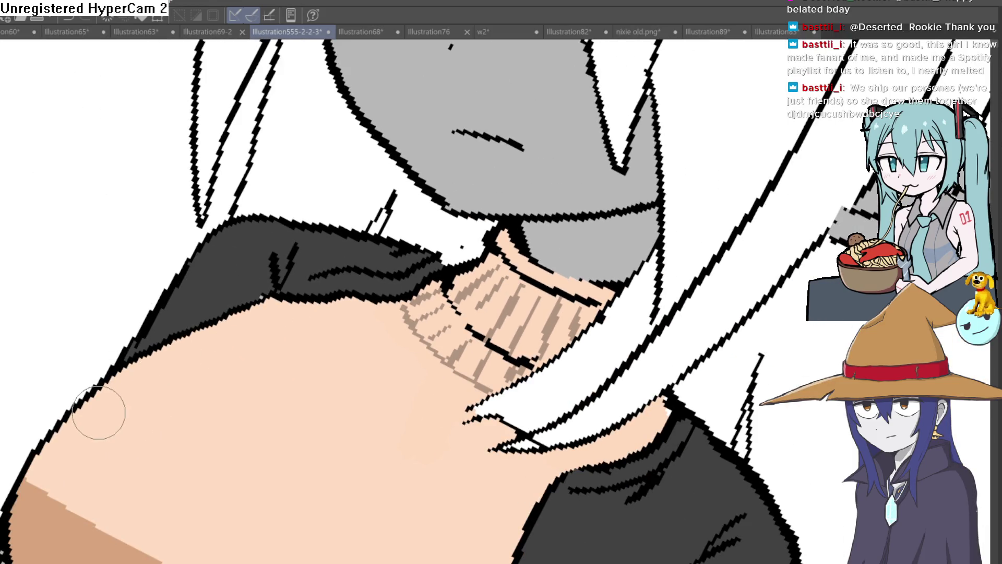
left_click_drag(591, 230, 595, 226)
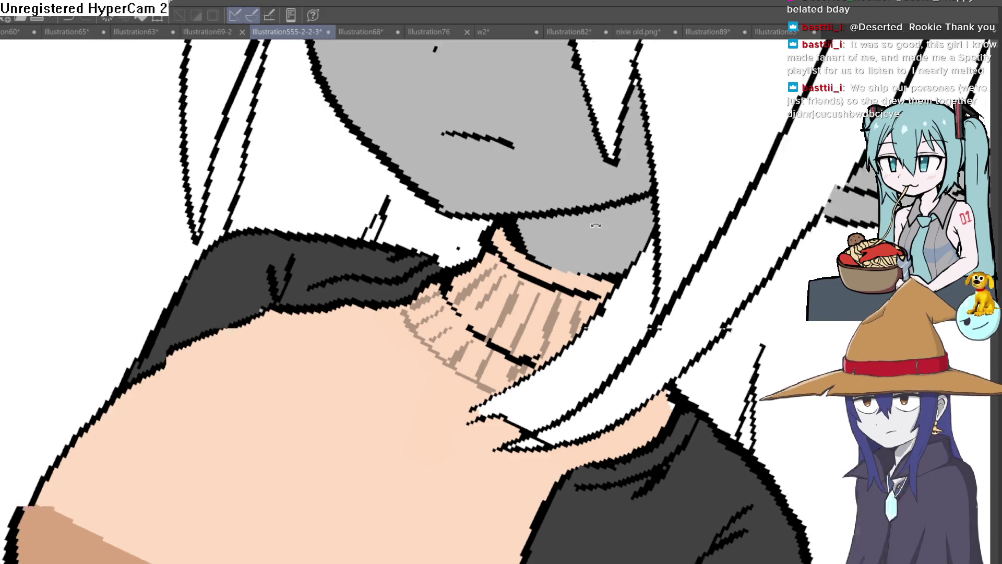
key("asciicircum")
scroll(689, 231, "up", 1)
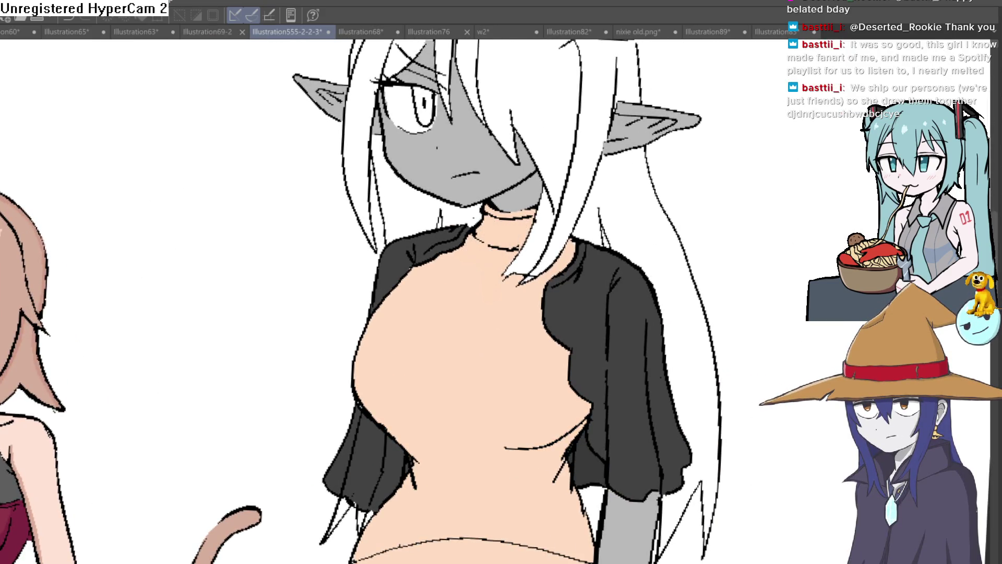
scroll(792, 478, "down", 5)
scroll(716, 414, "up", 1)
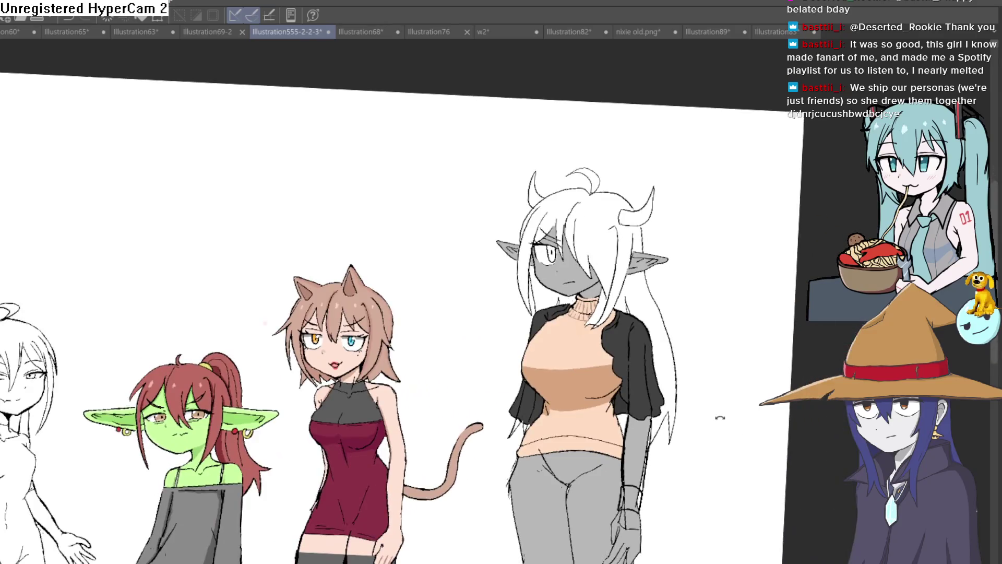
left_click_drag(716, 414, 738, 315)
scroll(477, 259, "up", 2)
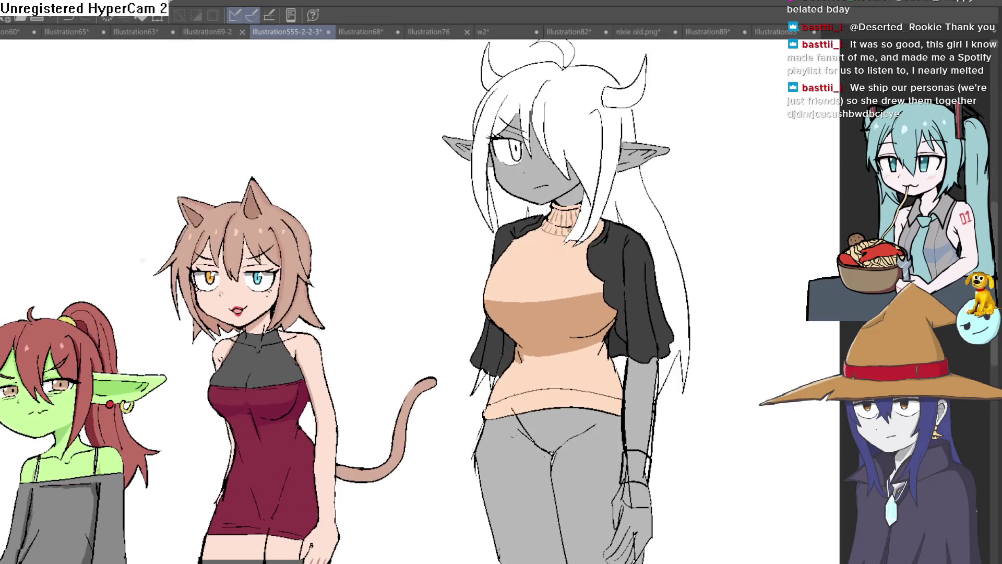
key("h")
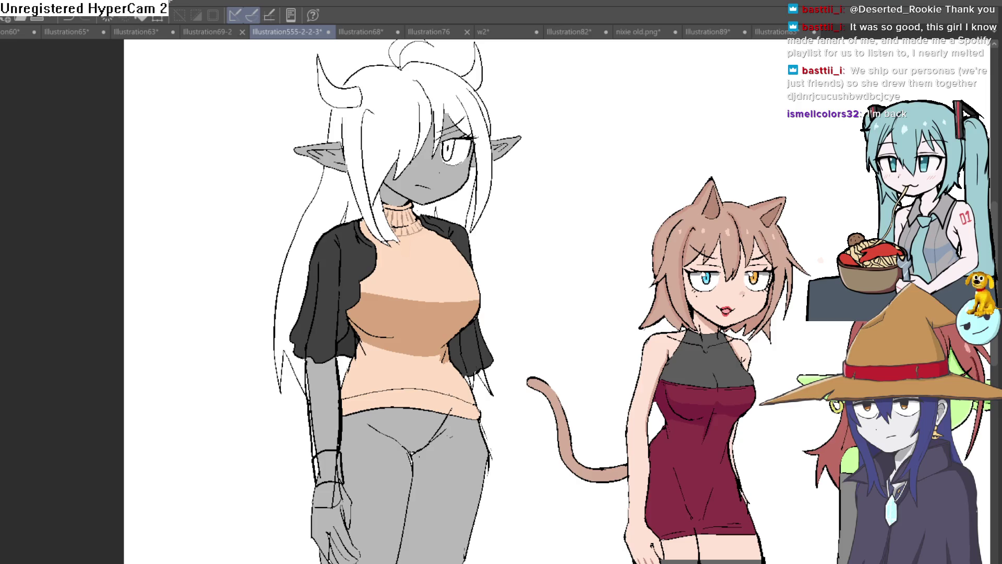
key("h")
mouse_move(666, 275)
left_mouse_down()
mouse_move(582, 269)
mouse_move(572, 234)
left_mouse_up()
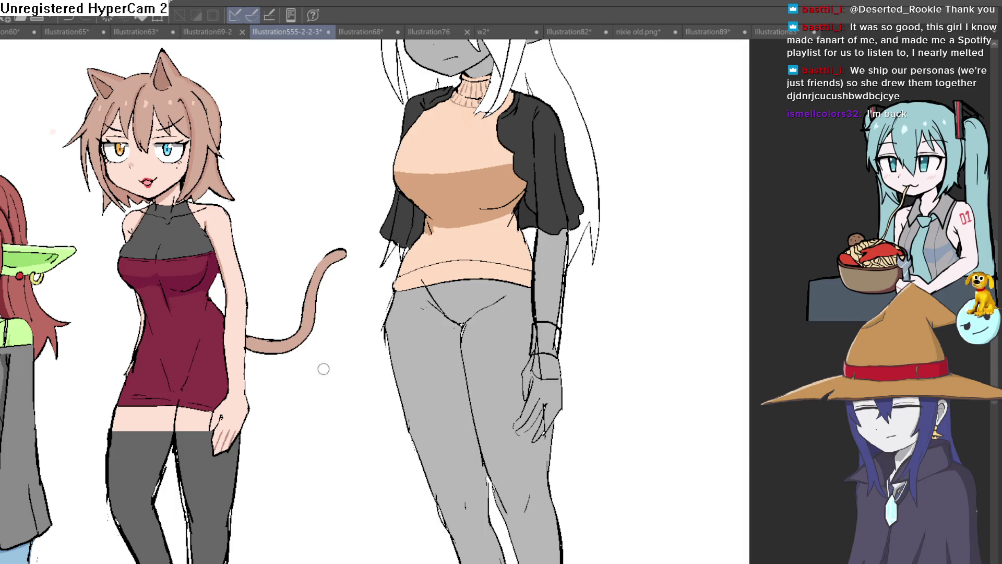
left_click_drag(369, 401, 349, 445)
key("ctrl+z")
left_click_drag(598, 327, 572, 408)
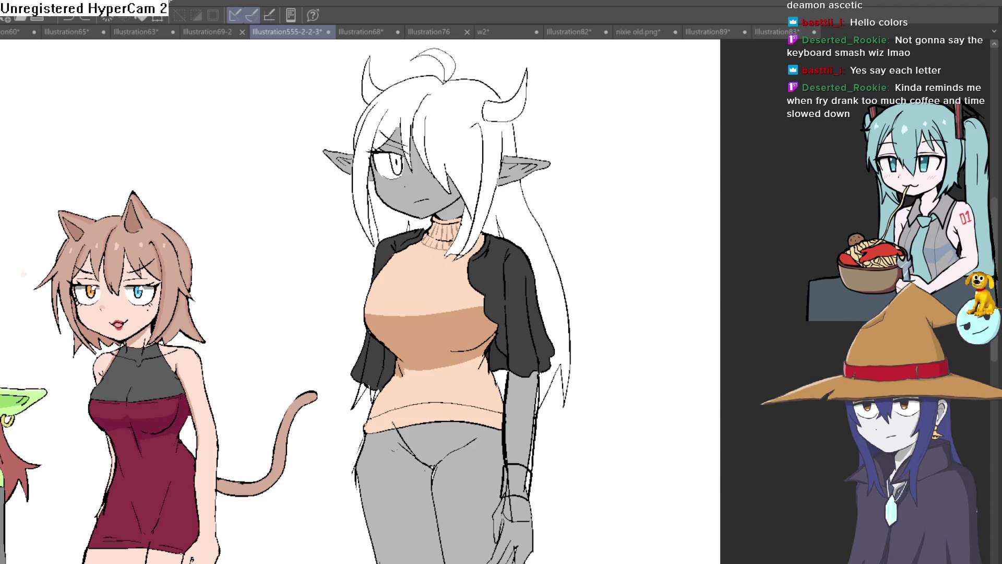
Sketch the skirt outline from the waist over the hips and fill one section dark grey
mouse_move(655, 331)
left_mouse_down()
mouse_move(579, 198)
mouse_move(516, 158)
left_mouse_up()
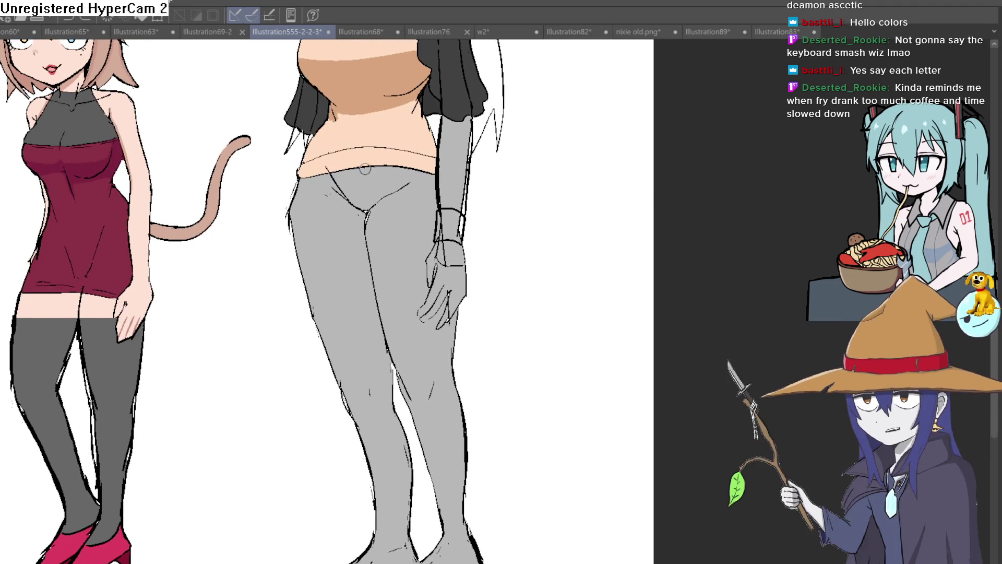
left_click_drag(391, 283, 409, 308)
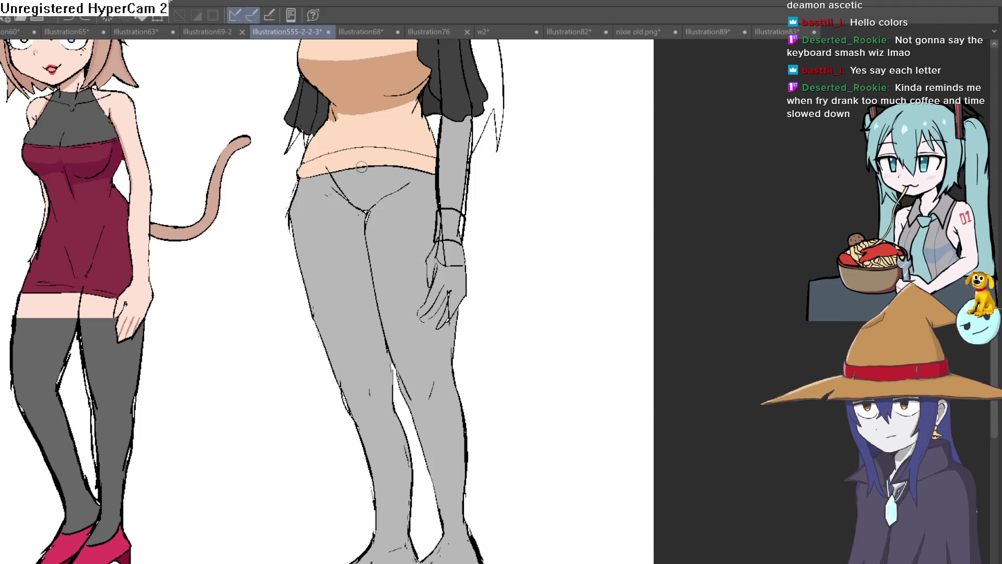
left_click_drag(373, 166, 383, 202)
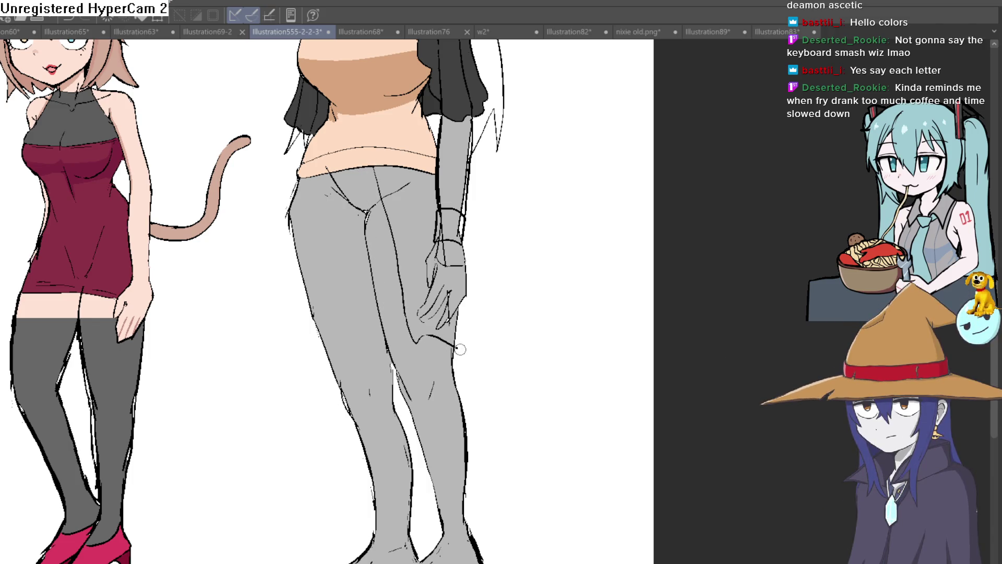
left_click_drag(532, 304, 508, 310)
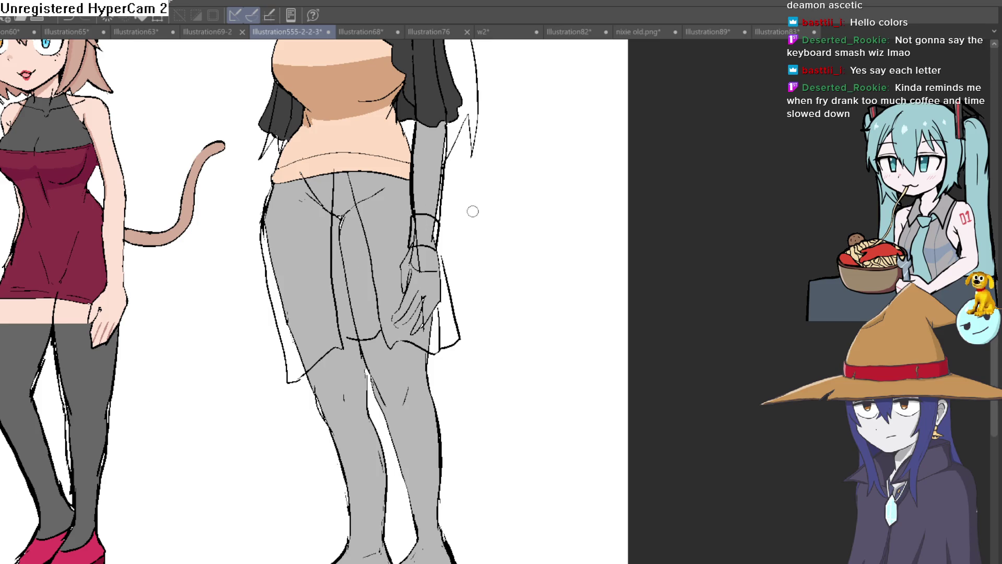
scroll(473, 211, "up", 1)
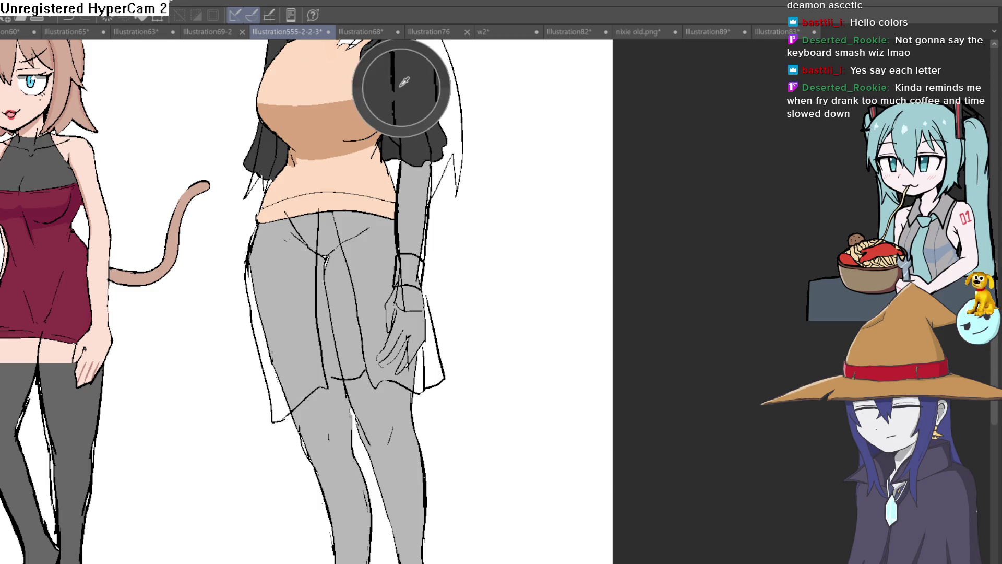
left_click(372, 282)
Bucket-fill the remaining skirt regions dark grey so the whole skirt is solid
left_click(330, 303)
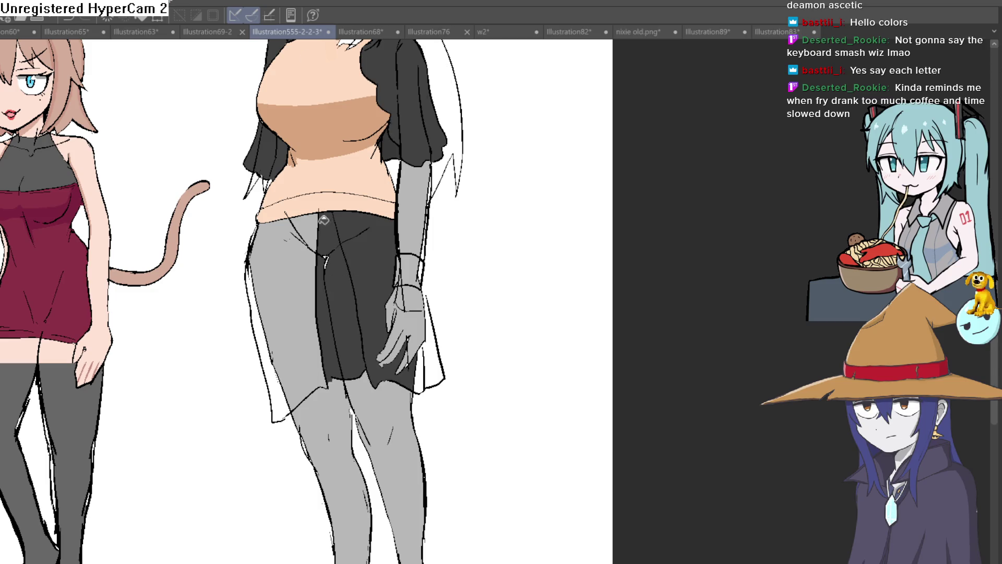
left_click(289, 313)
left_click(265, 339)
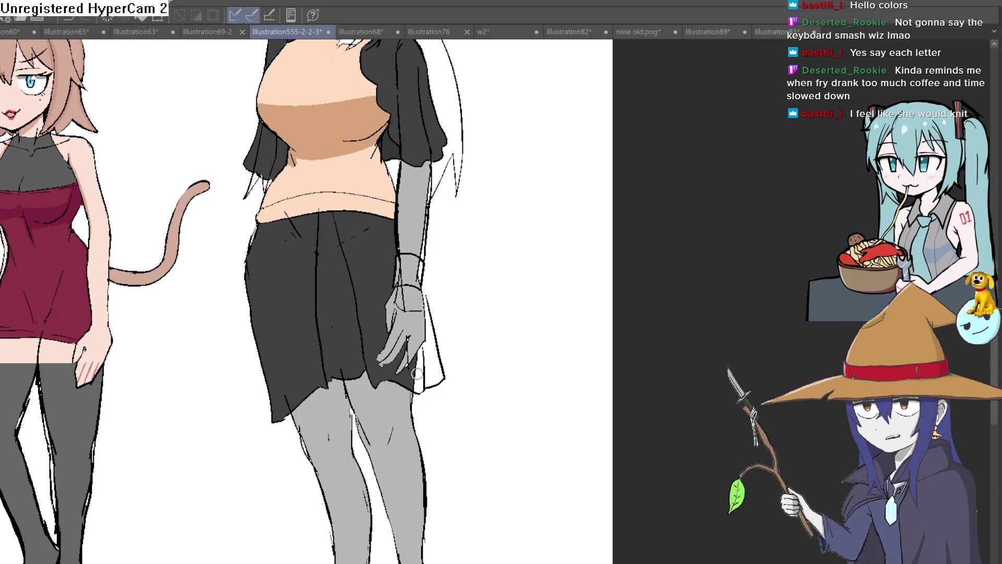
scroll(468, 337, "down", 5)
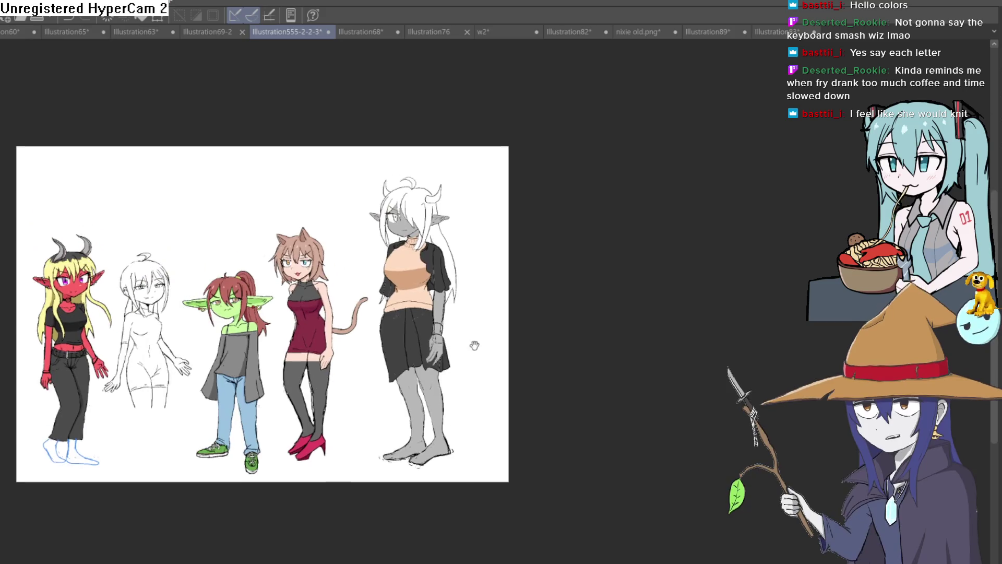
scroll(474, 346, "up", 5)
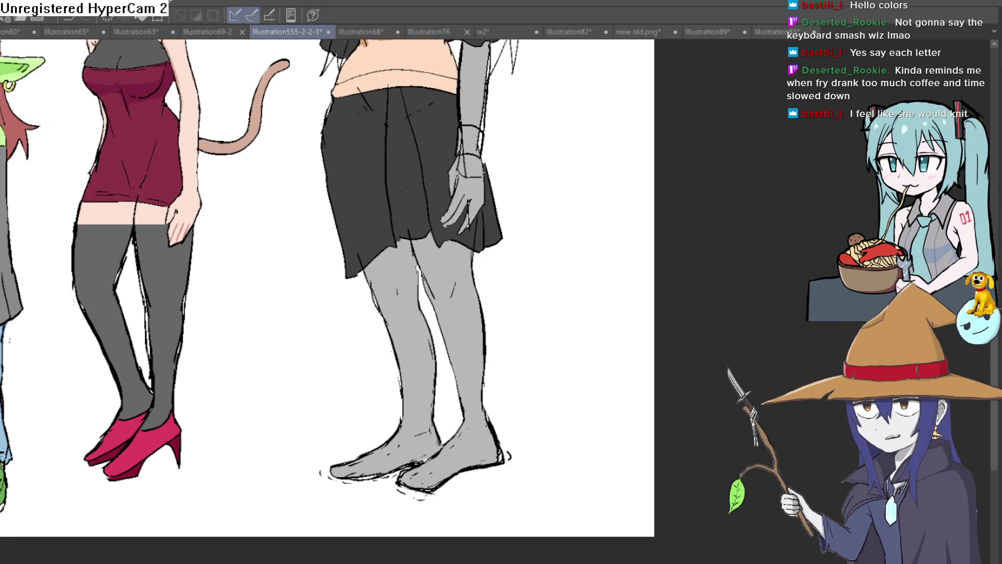
Undo a dark grey leg fill and bucket-fill both legs brown as tights instead
left_click(462, 309)
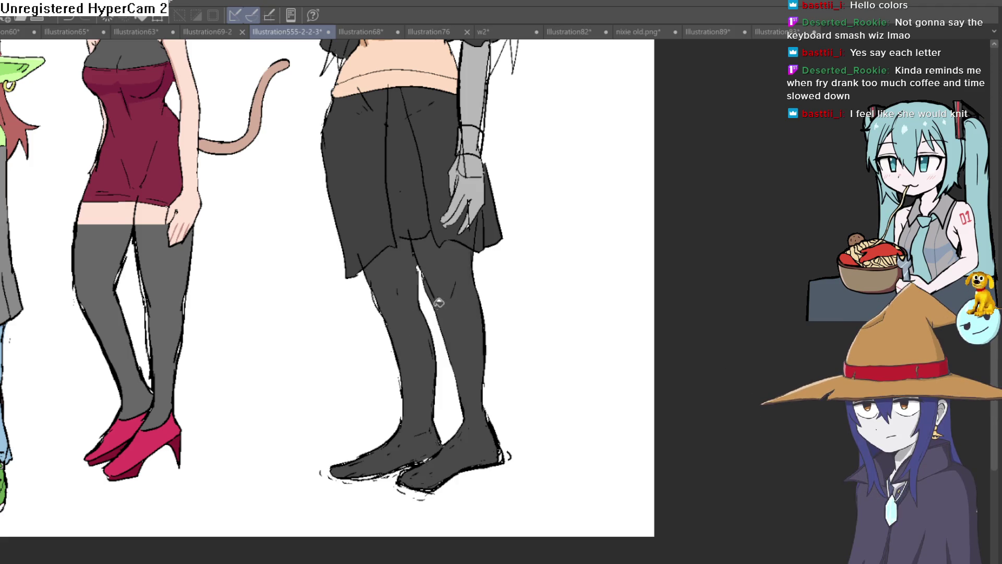
scroll(522, 290, "down", 2)
key("ctrl+z")
key("ctrl+z")
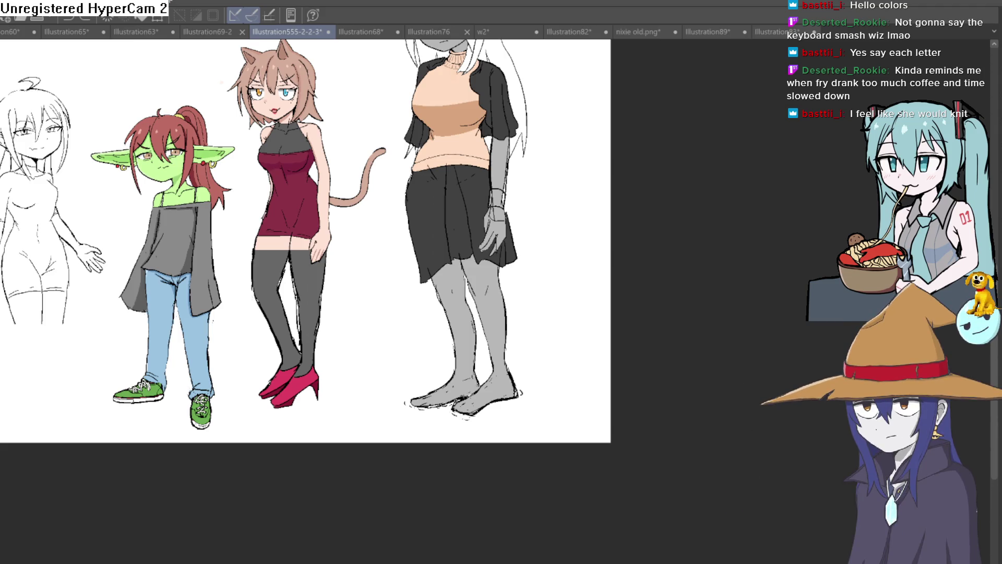
left_click(469, 320)
left_click(504, 312)
left_click_drag(587, 281, 515, 391)
mouse_move(483, 351)
left_mouse_down()
mouse_move(491, 384)
mouse_move(470, 312)
left_mouse_up()
scroll(492, 384, "down", 3)
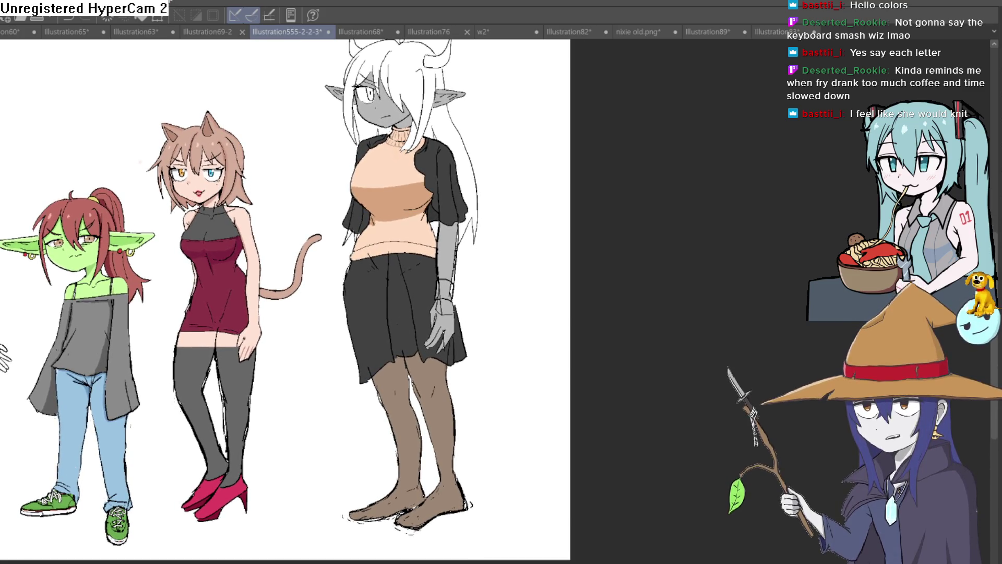
scroll(440, 268, "up", 3)
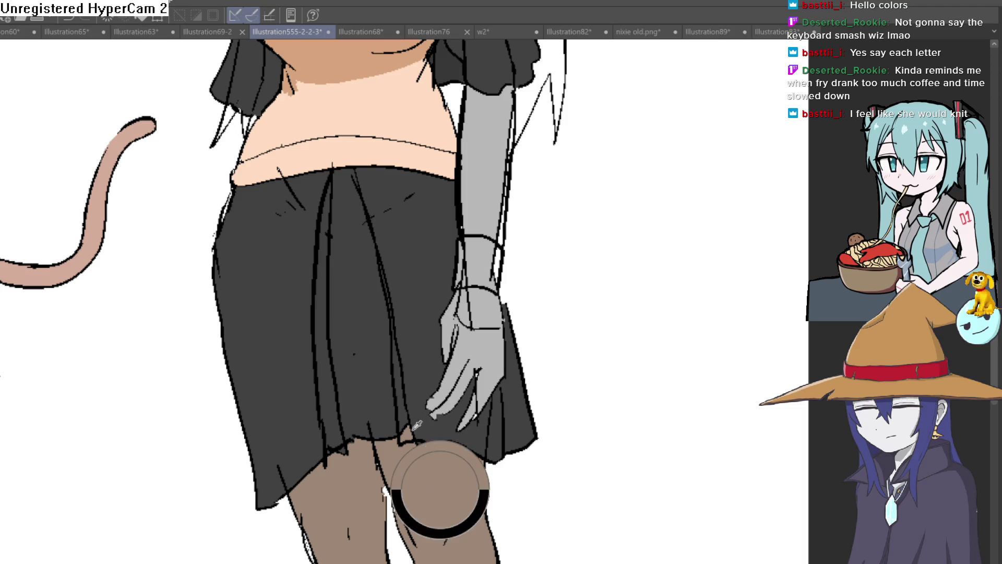
Rotate the canvas to angle the legs, straighten it, and pan to the characters' feet
mouse_move(365, 230)
left_mouse_down()
mouse_move(527, 263)
mouse_move(425, 153)
left_mouse_up()
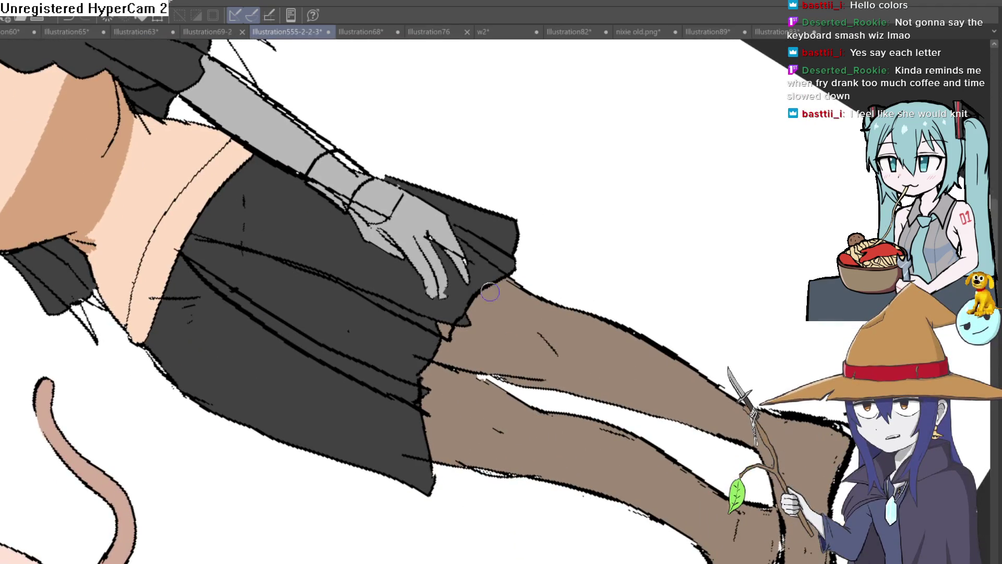
mouse_move(474, 331)
left_mouse_down()
mouse_move(544, 200)
mouse_move(525, 288)
mouse_move(536, 305)
left_mouse_up()
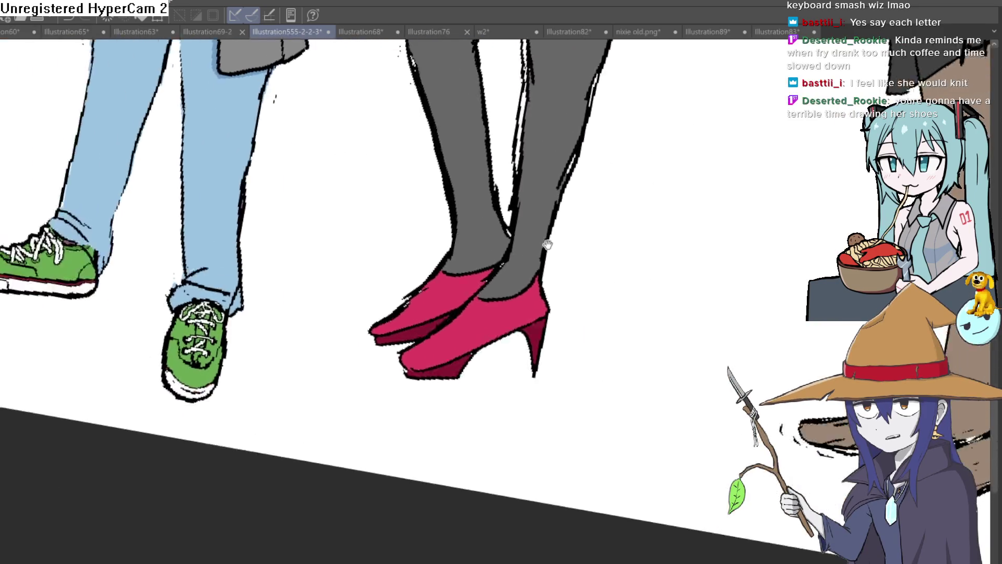
mouse_move(572, 257)
left_mouse_down()
mouse_move(533, 201)
mouse_move(741, 254)
left_mouse_up()
scroll(533, 201, "up", 3)
scroll(533, 201, "down", 2)
scroll(740, 255, "down", 2)
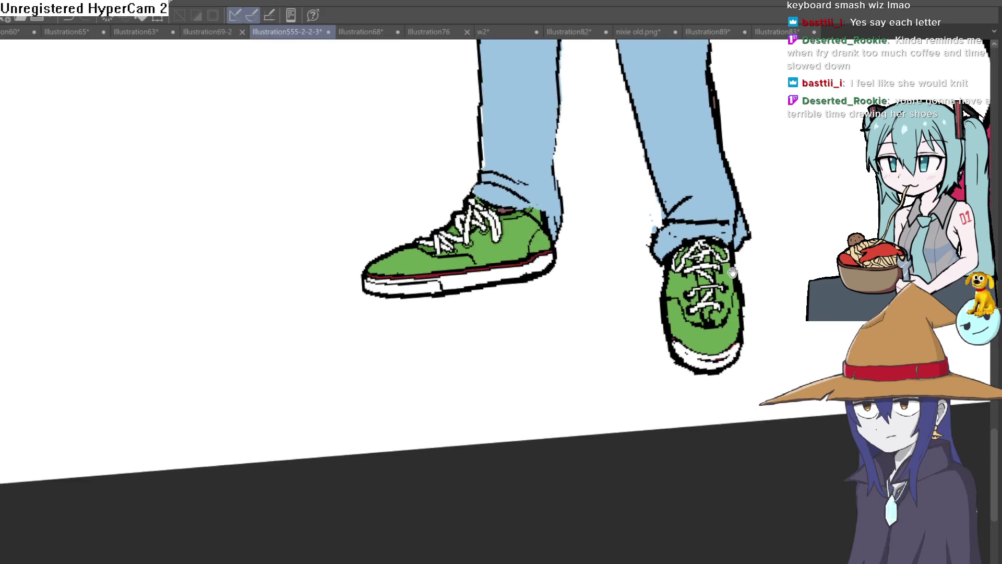
scroll(638, 291, "up", 1)
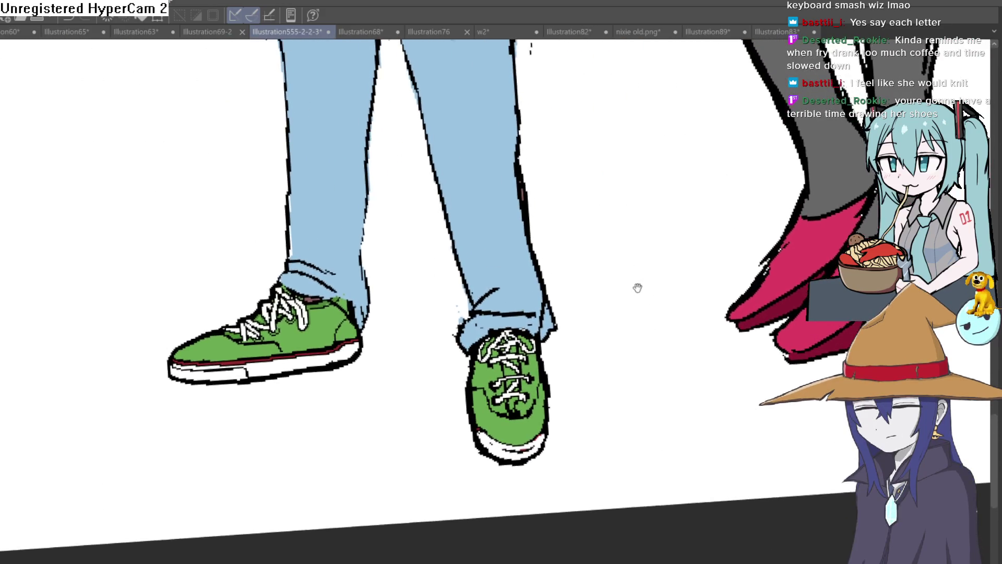
scroll(631, 270, "down", 1)
scroll(620, 275, "down", 1)
scroll(614, 277, "up", 1)
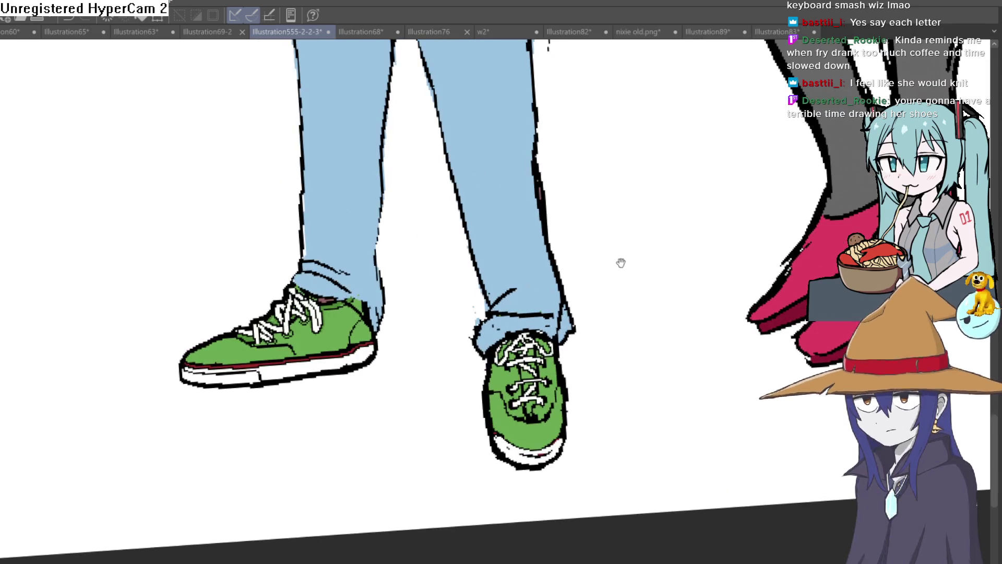
scroll(629, 256, "up", 1)
mouse_move(624, 264)
left_mouse_down()
mouse_move(568, 263)
mouse_move(700, 186)
mouse_move(656, 159)
left_mouse_up()
scroll(656, 160, "down", 3)
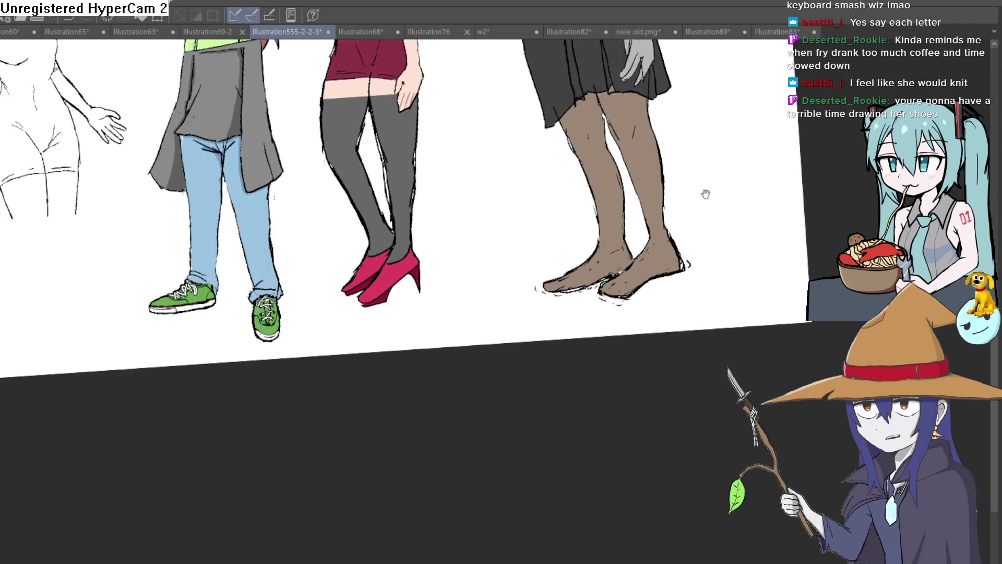
scroll(705, 195, "up", 1)
scroll(645, 228, "up", 1)
scroll(642, 267, "up", 1)
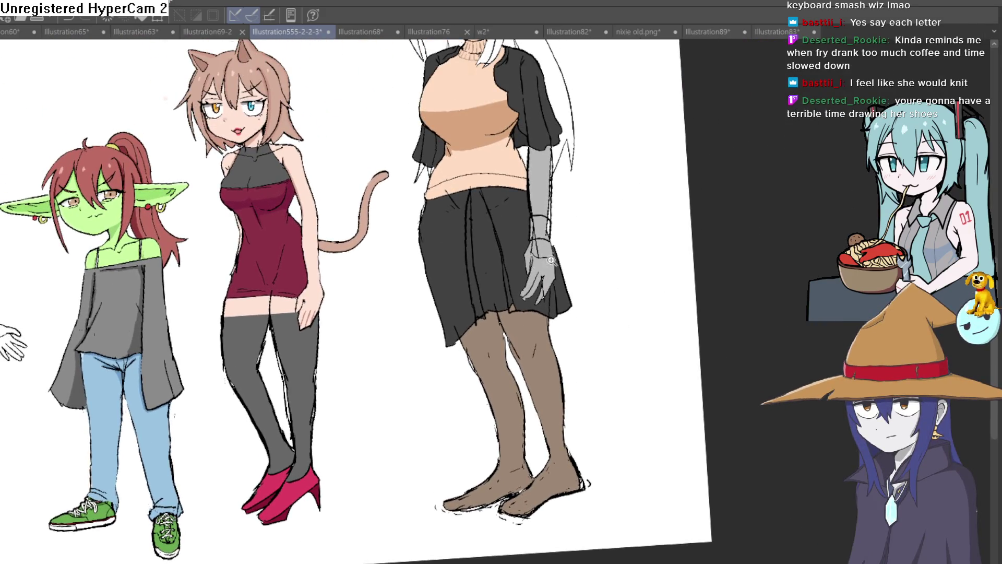
scroll(642, 302, "up", 2)
scroll(632, 298, "down", 3)
scroll(627, 313, "up", 1)
mouse_move(626, 313)
left_mouse_down()
mouse_move(611, 303)
mouse_move(609, 332)
left_mouse_up()
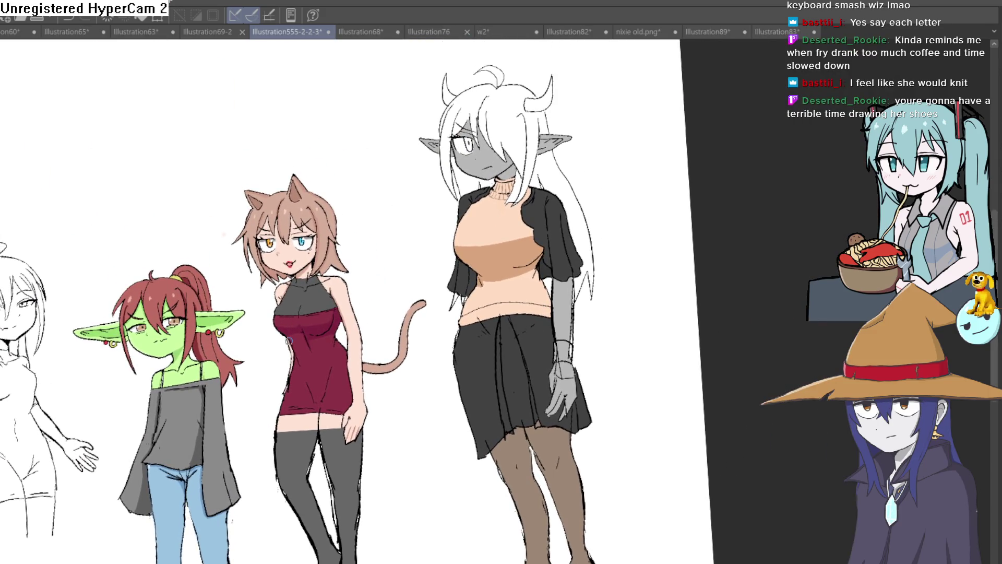
scroll(526, 359, "up", 3)
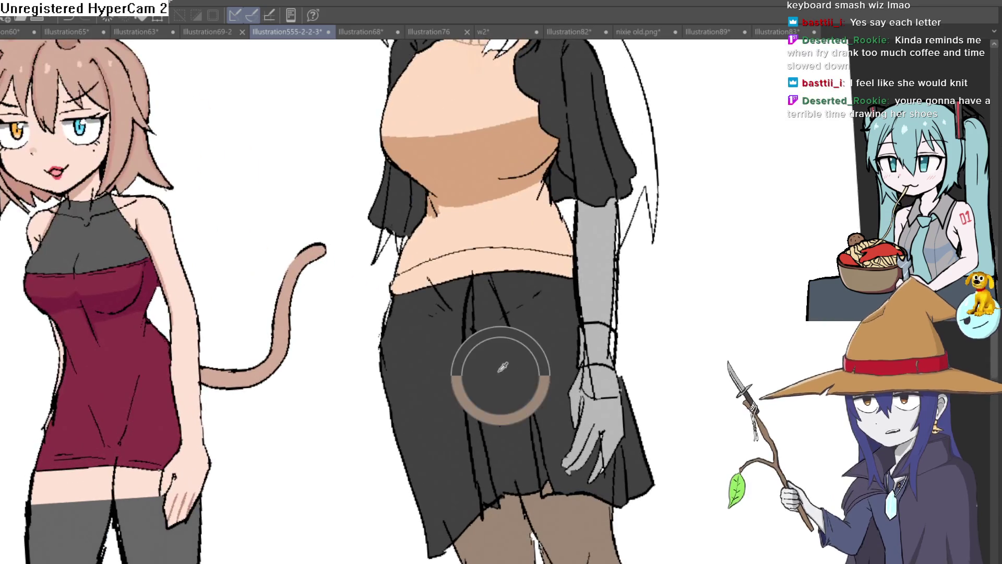
scroll(481, 332, "up", 3)
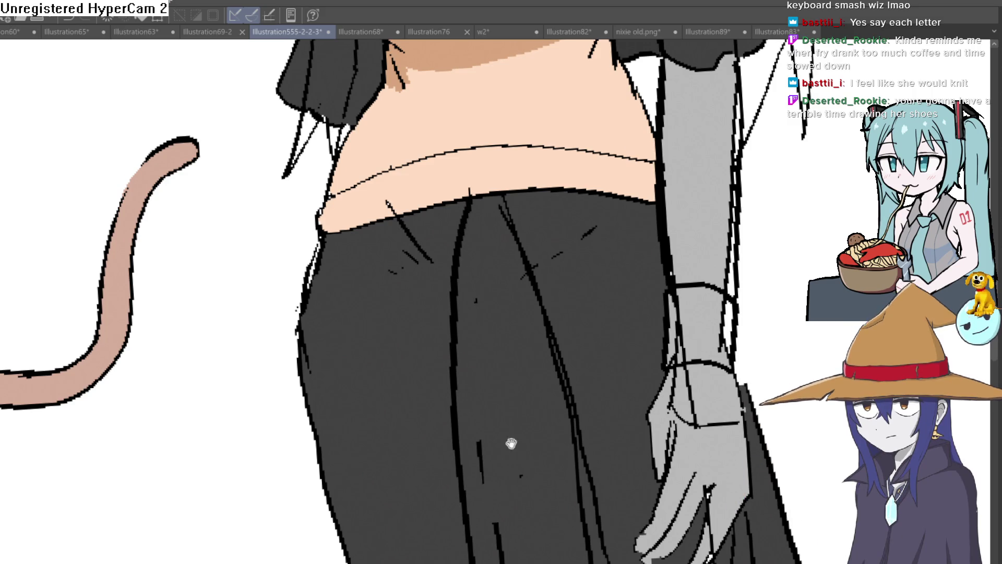
scroll(471, 407, "down", 3)
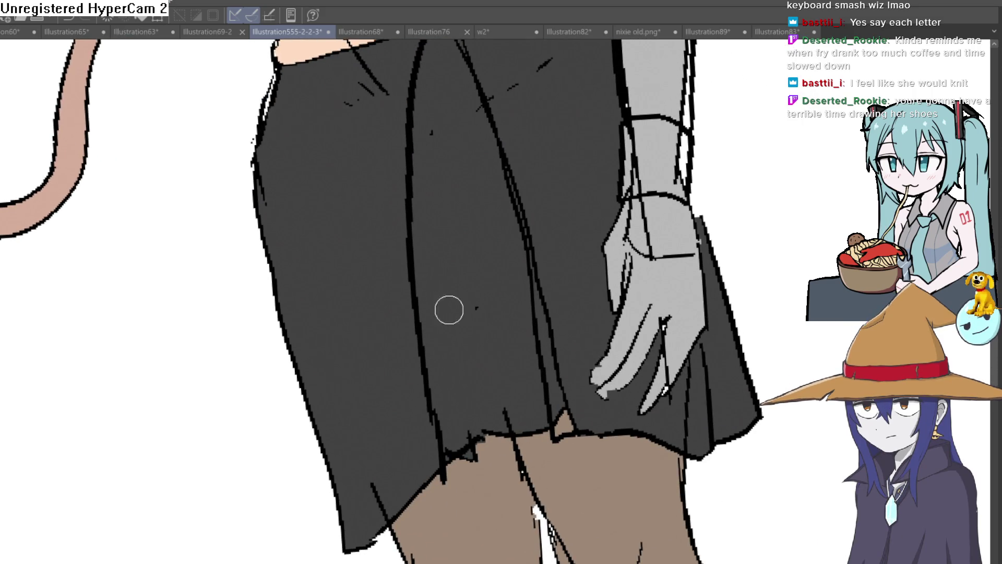
scroll(523, 271, "up", 3)
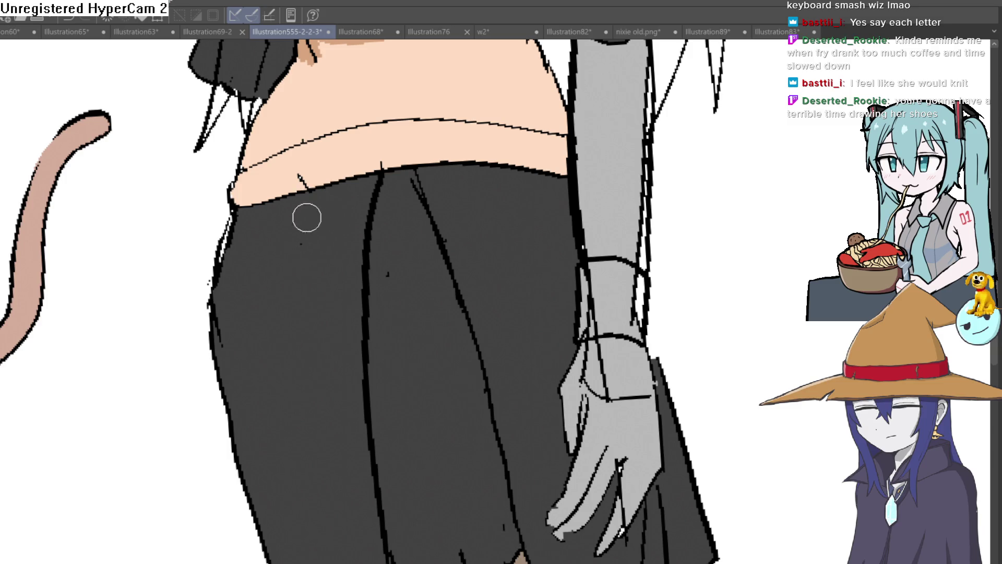
scroll(496, 252, "down", 5)
Redraw the dark line along the skirt's left edge, retrying the stroke once, then return to the full page
left_click_drag(558, 256, 498, 225)
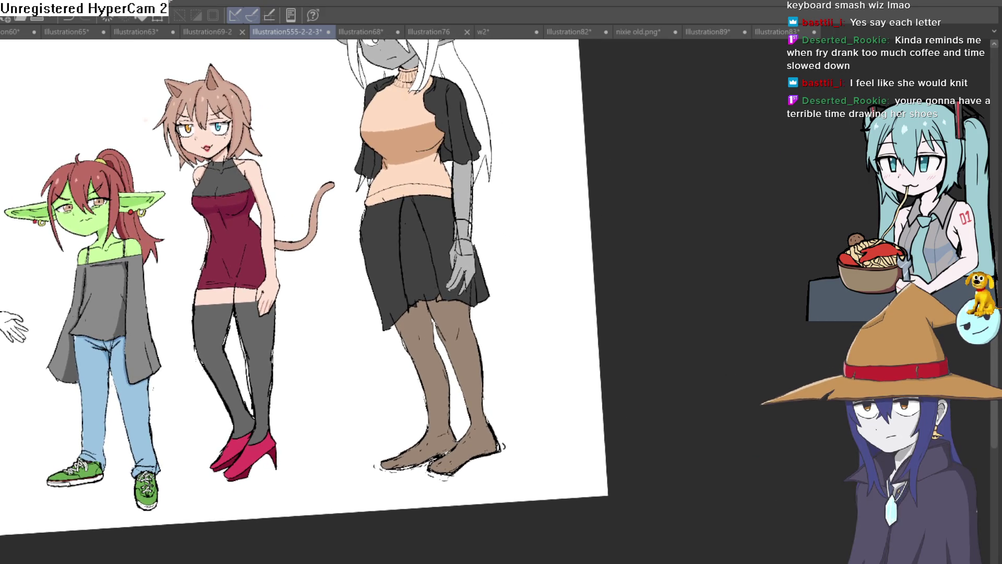
scroll(423, 306, "up", 3)
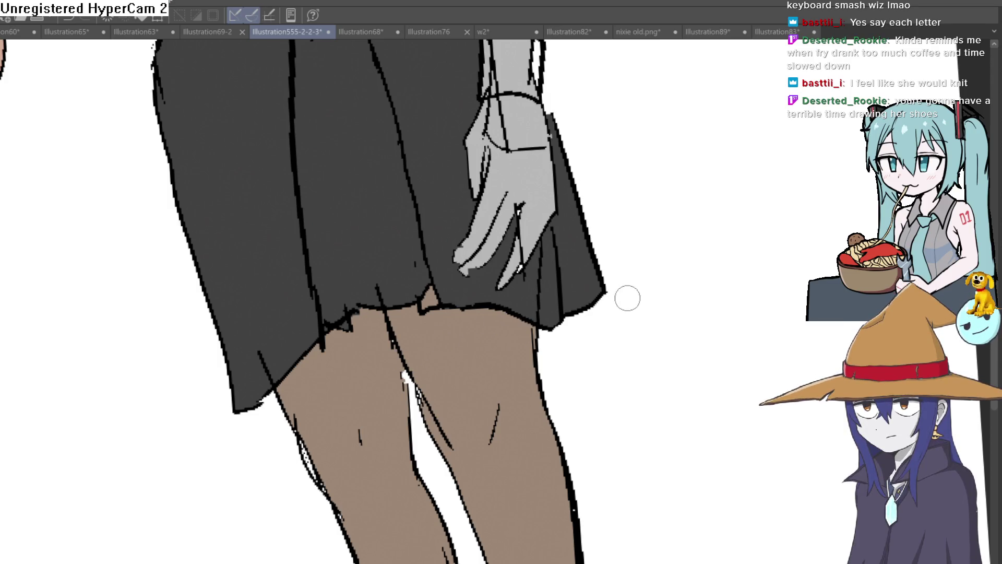
scroll(627, 297, "down", 2)
key("^")
key("^")
scroll(658, 325, "up", 2)
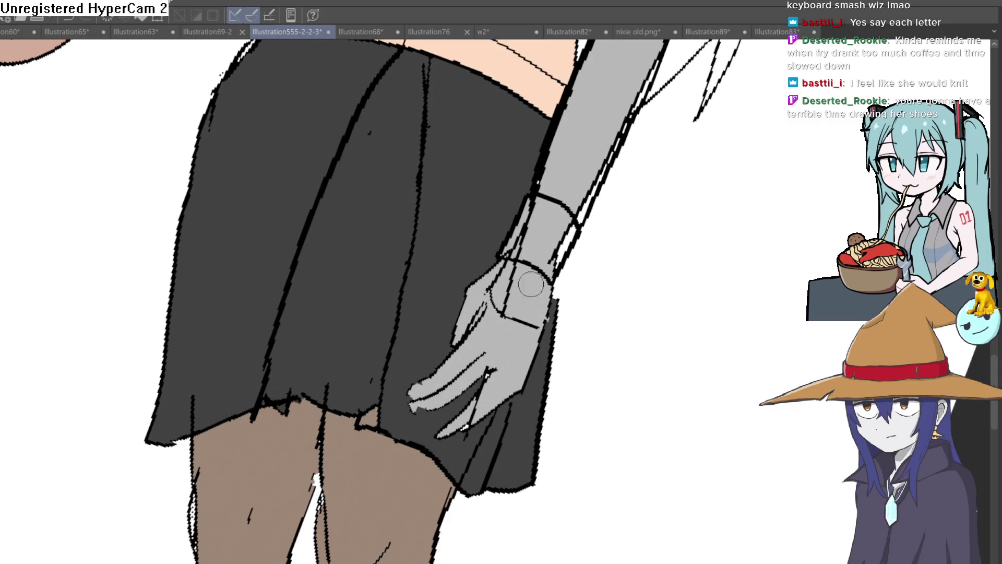
left_click_drag(528, 168, 655, 267)
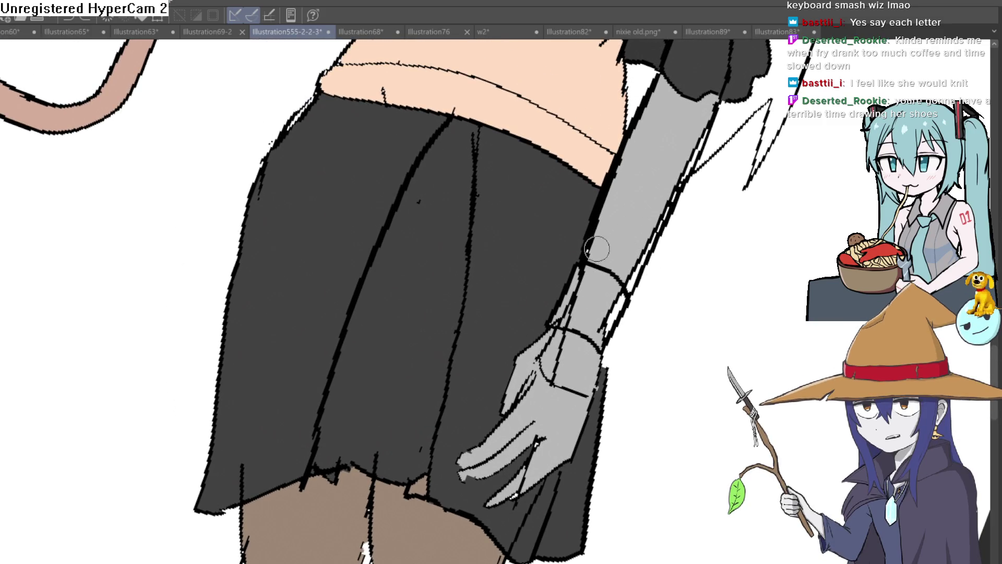
left_click_drag(548, 273, 569, 233)
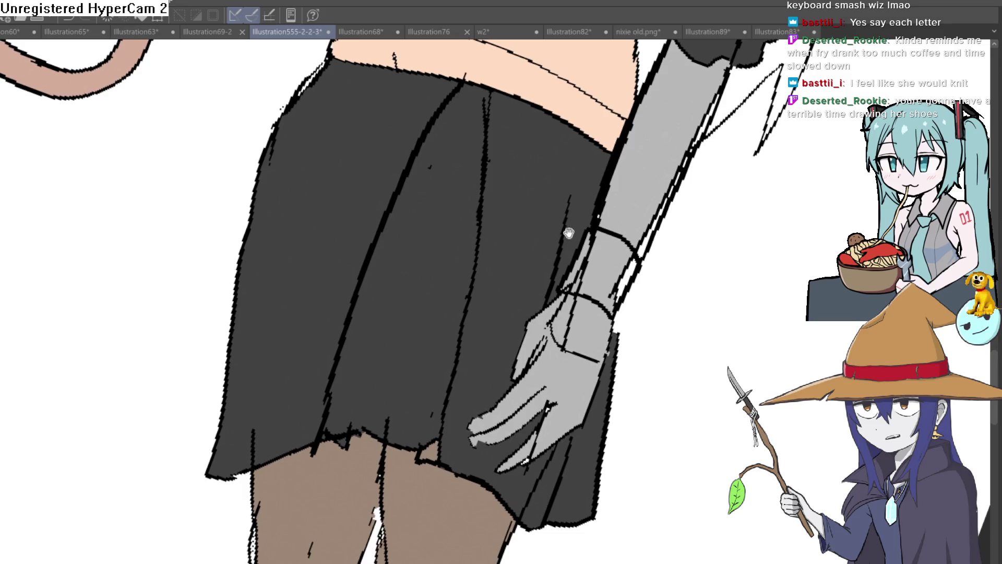
key("-")
left_click_drag(256, 157, 259, 379)
left_click_drag(234, 253, 223, 482)
key("ctrl+z")
left_click_drag(235, 264, 220, 387)
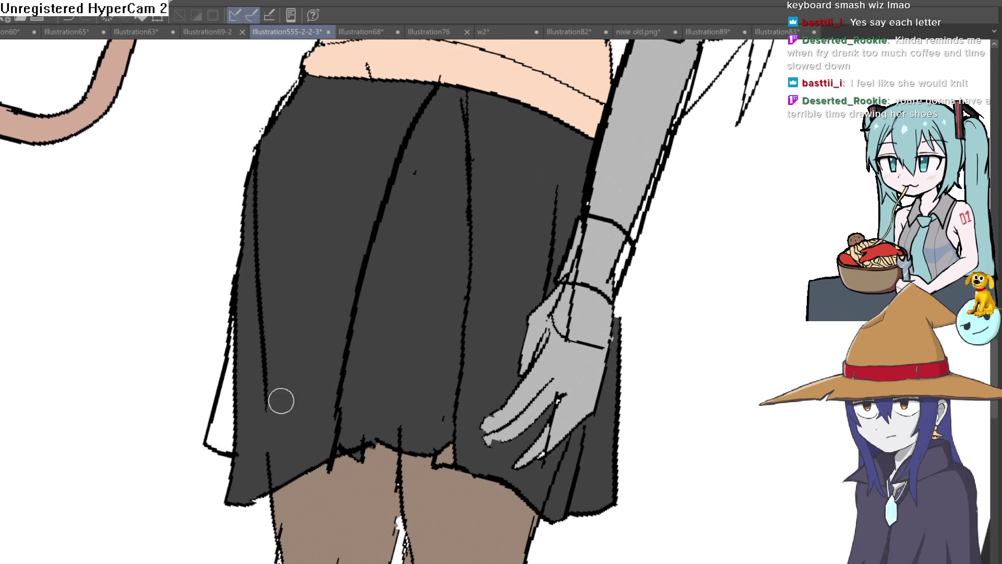
scroll(281, 401, "down", 5)
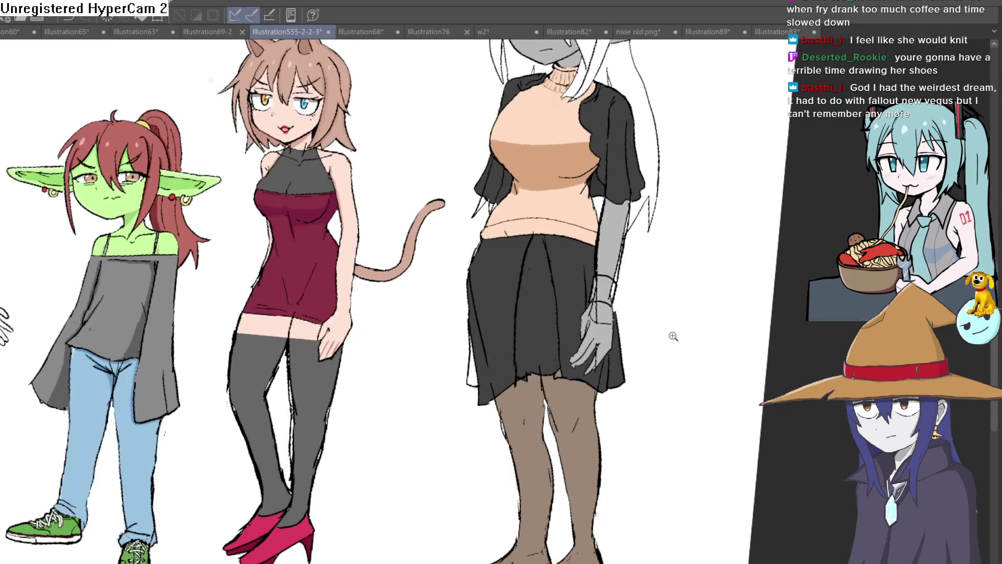
left_click_drag(671, 336, 638, 305)
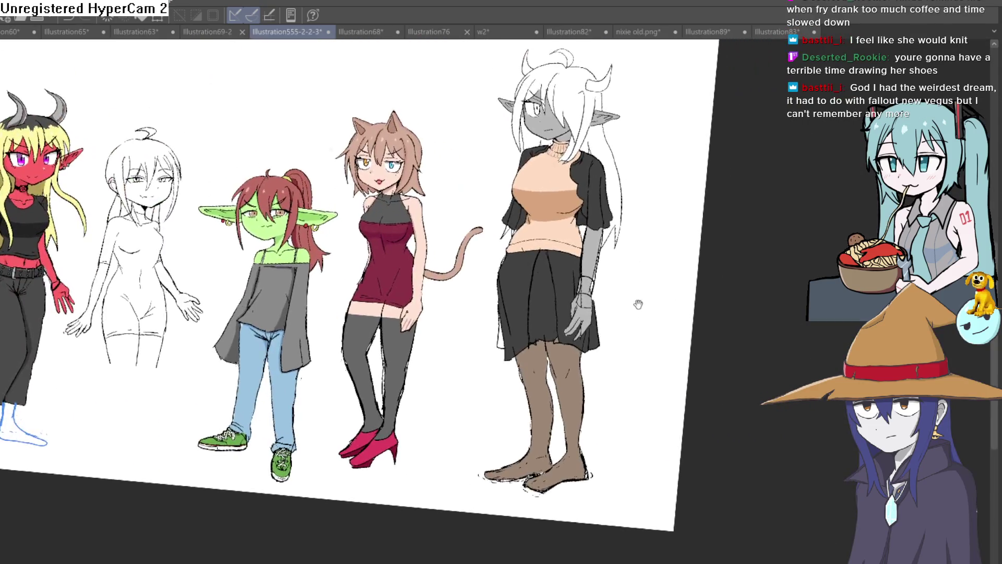
key("asciicircum")
key("asciicircum")
scroll(457, 282, "up", 5)
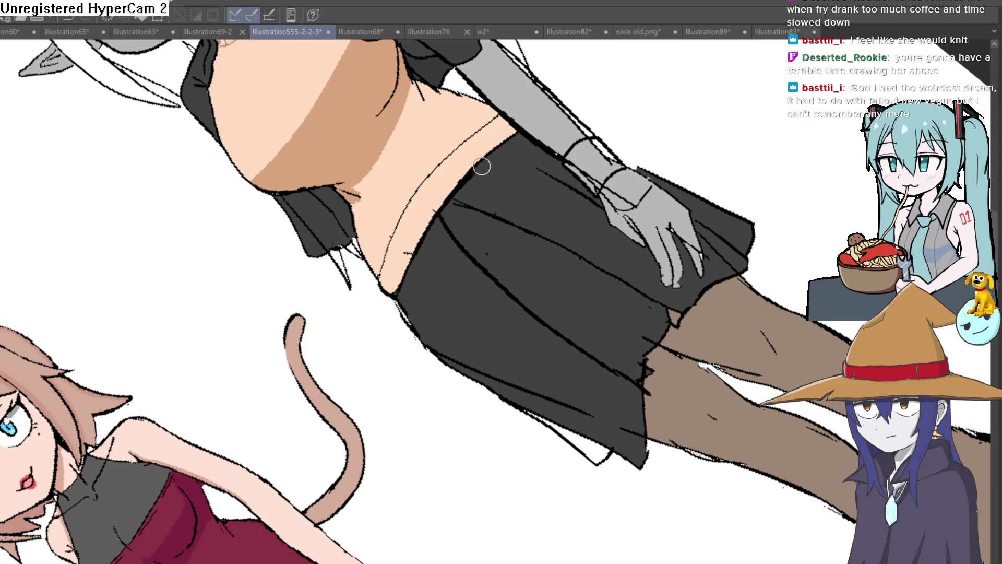
key("minus")
key("minus")
scroll(666, 141, "down", 2)
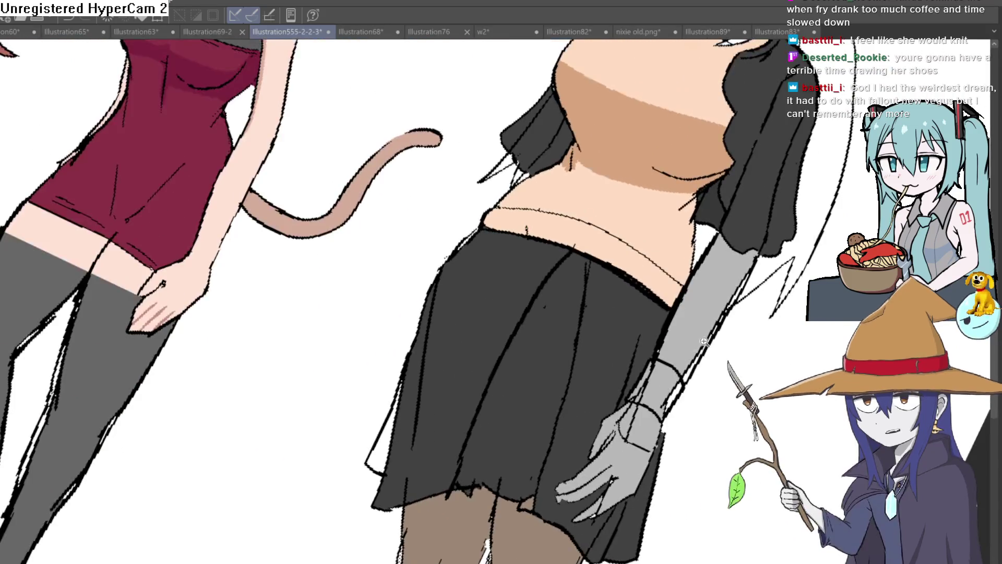
scroll(595, 313, "down", 3)
scroll(540, 319, "up", 3)
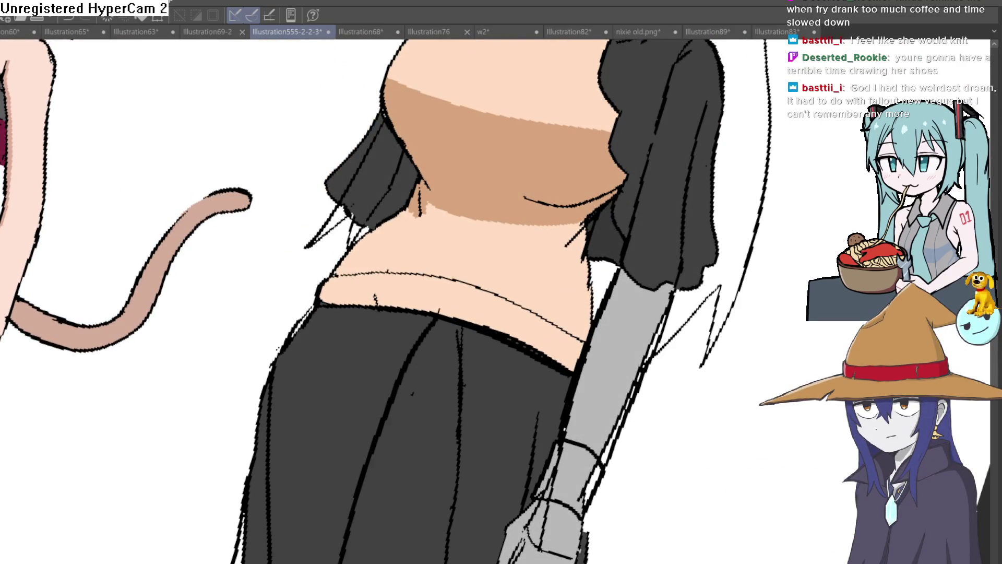
scroll(783, 376, "down", 3)
left_click_drag(845, 364, 783, 299)
scroll(782, 298, "down", 3)
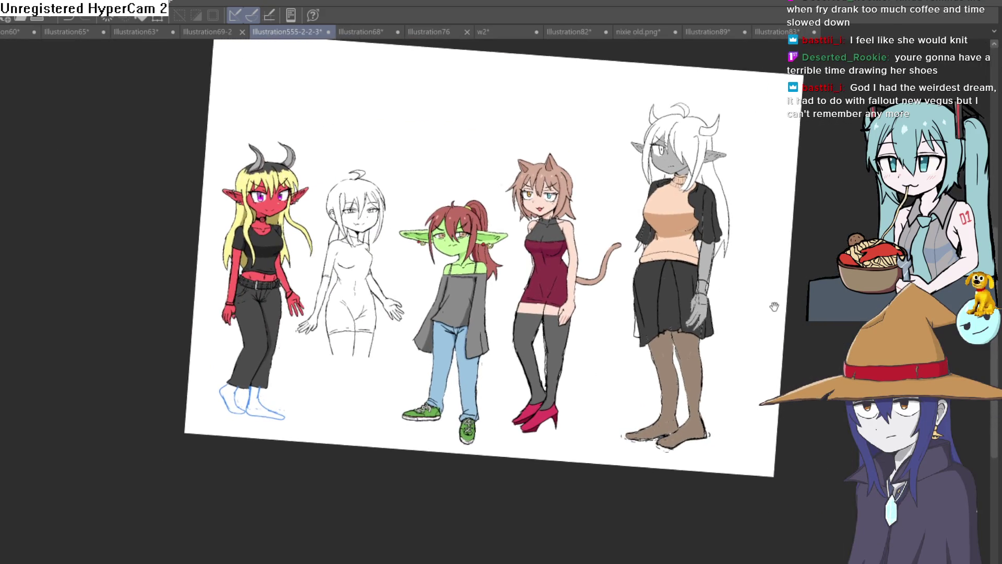
left_click_drag(773, 302, 744, 300)
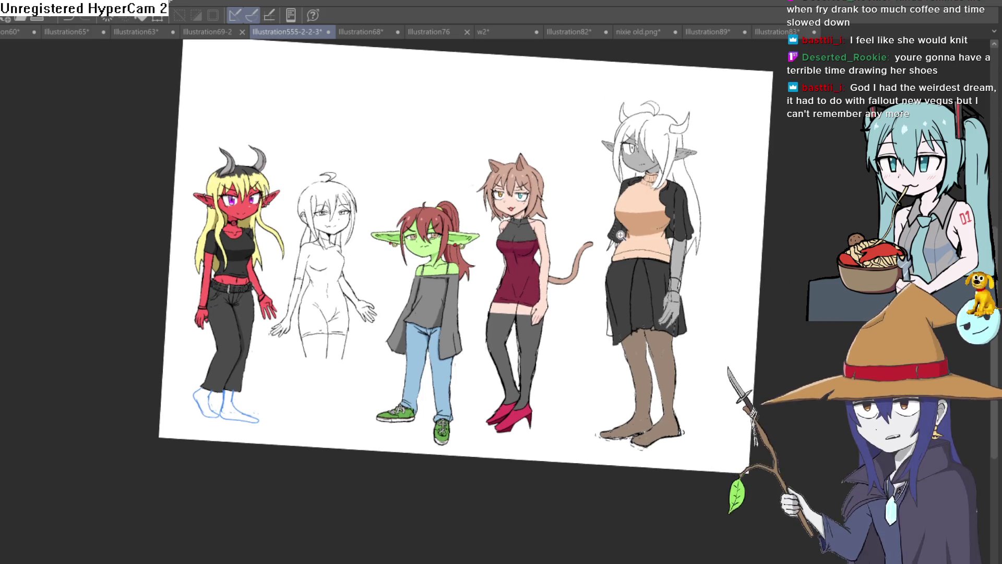
scroll(662, 296, "up", 4)
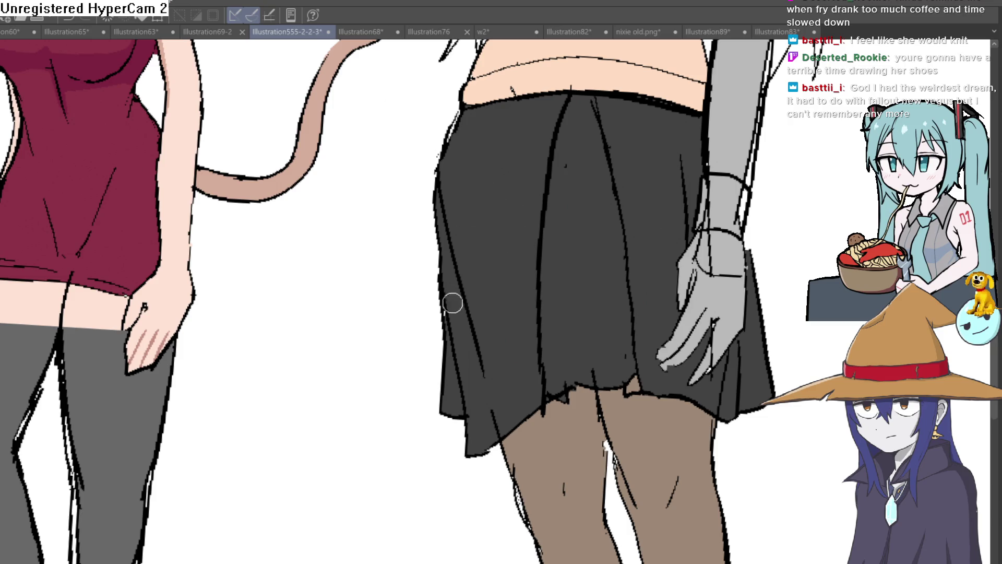
Brush dark grey over the tan patch at the skirt hem, then redo, leaving skirt and tights see-through
left_click_drag(601, 237, 535, 271)
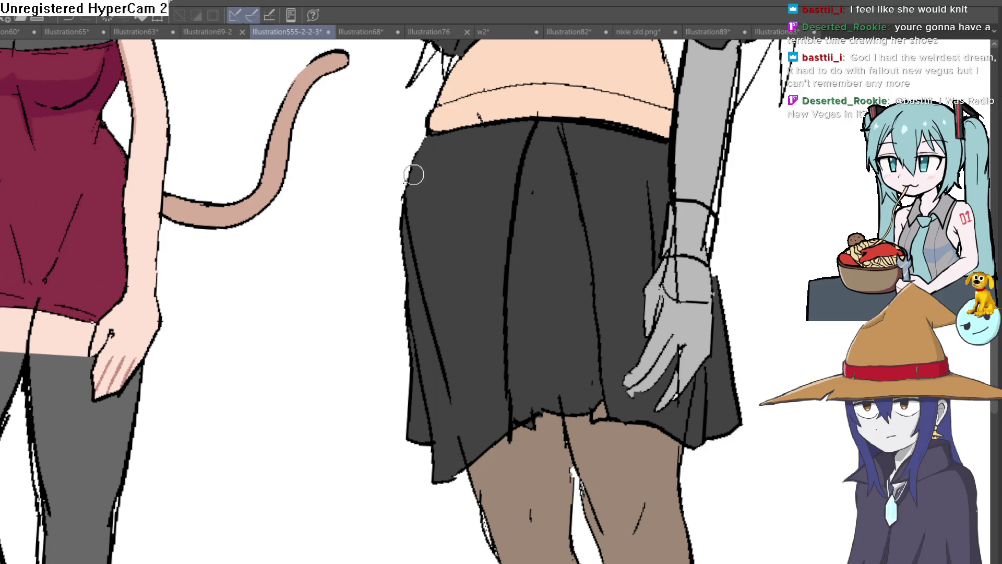
scroll(664, 222, "down", 5)
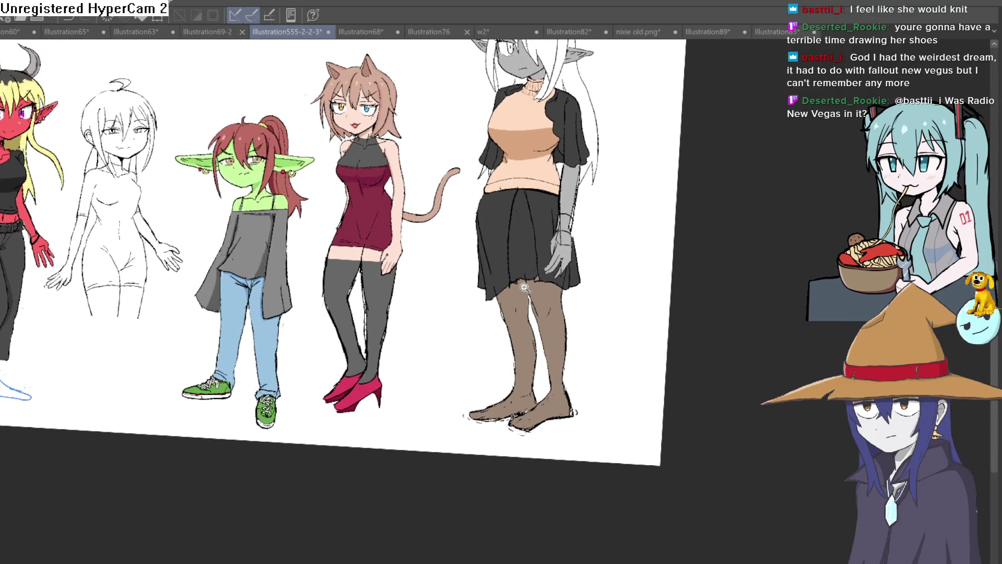
scroll(611, 243, "up", 5)
mouse_move(619, 186)
left_mouse_down()
mouse_move(656, 162)
mouse_move(667, 201)
mouse_move(487, 180)
mouse_move(384, 219)
mouse_move(413, 217)
left_mouse_up()
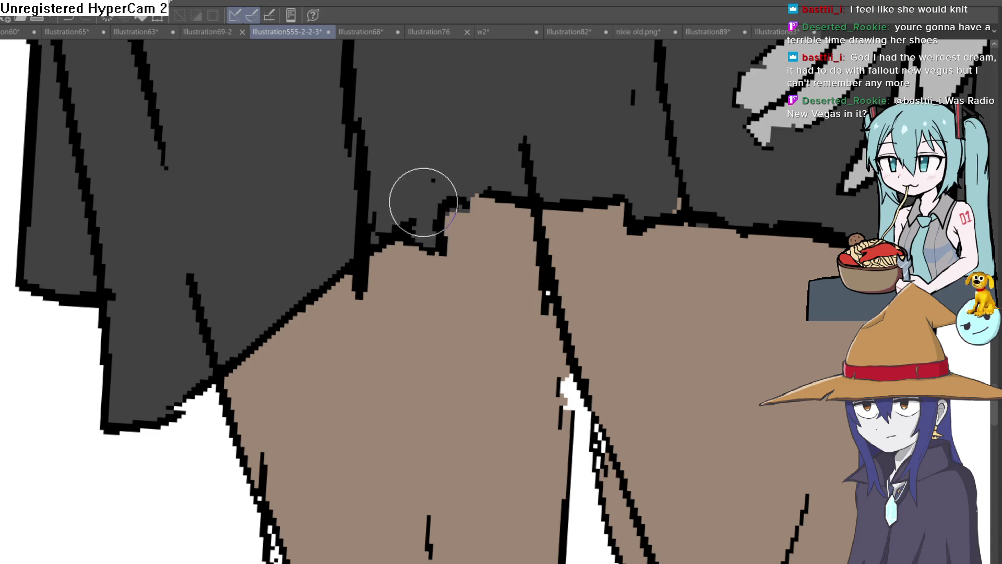
scroll(577, 341, "down", 3)
scroll(577, 342, "down", 2)
mouse_move(578, 341)
left_mouse_down()
mouse_move(580, 215)
mouse_move(581, 347)
left_mouse_up()
scroll(579, 215, "down", 2)
mouse_move(580, 295)
left_mouse_down()
mouse_move(584, 340)
mouse_move(594, 285)
left_mouse_up()
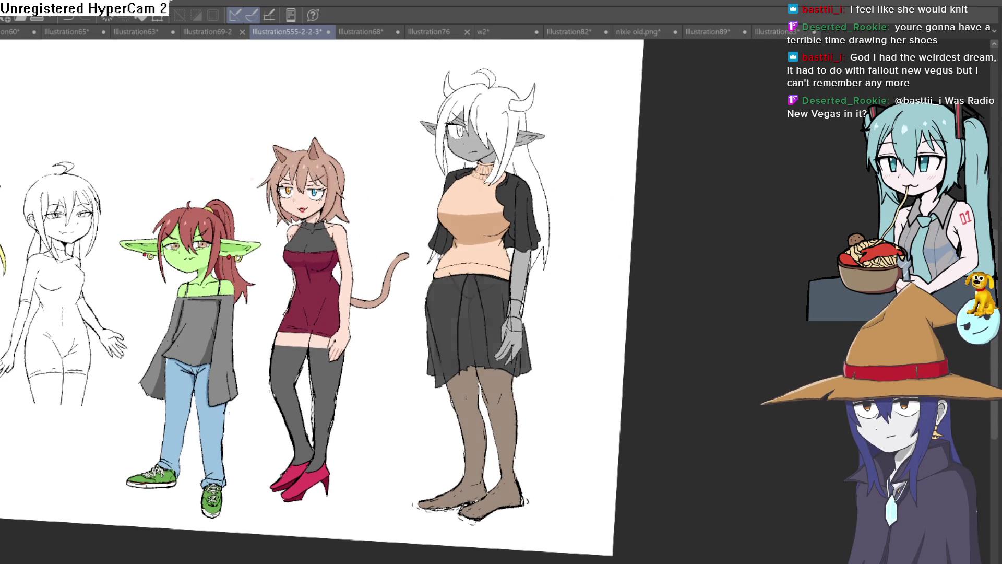
key("ctrl+y")
Check the skirt layer's transparency, restore it to opaque, and ink a vertical fold line down the skirt
key("ctrl+z")
key("ctrl+y")
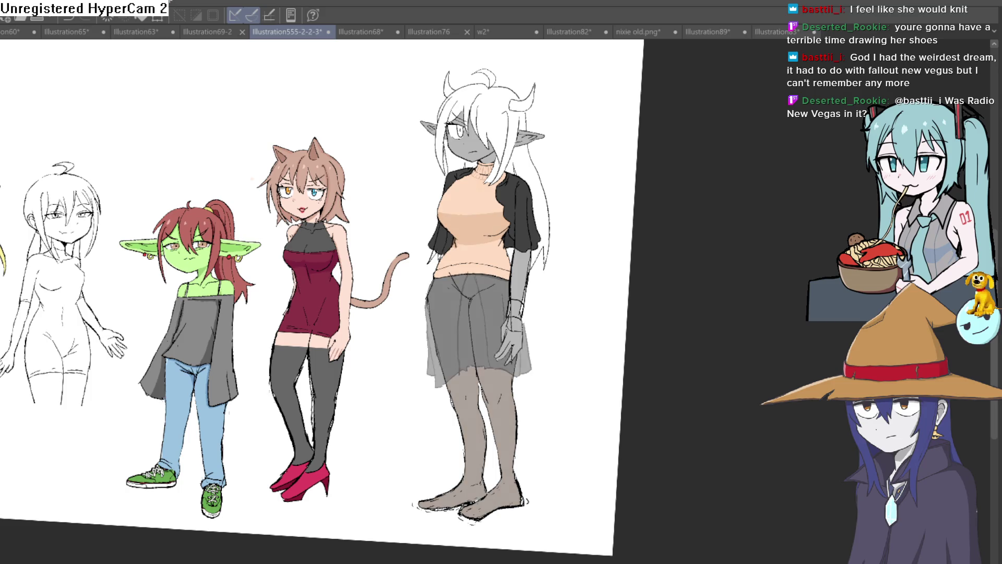
key("ctrl+z")
mouse_move(584, 399)
left_mouse_down()
mouse_move(600, 366)
mouse_move(600, 399)
left_mouse_up()
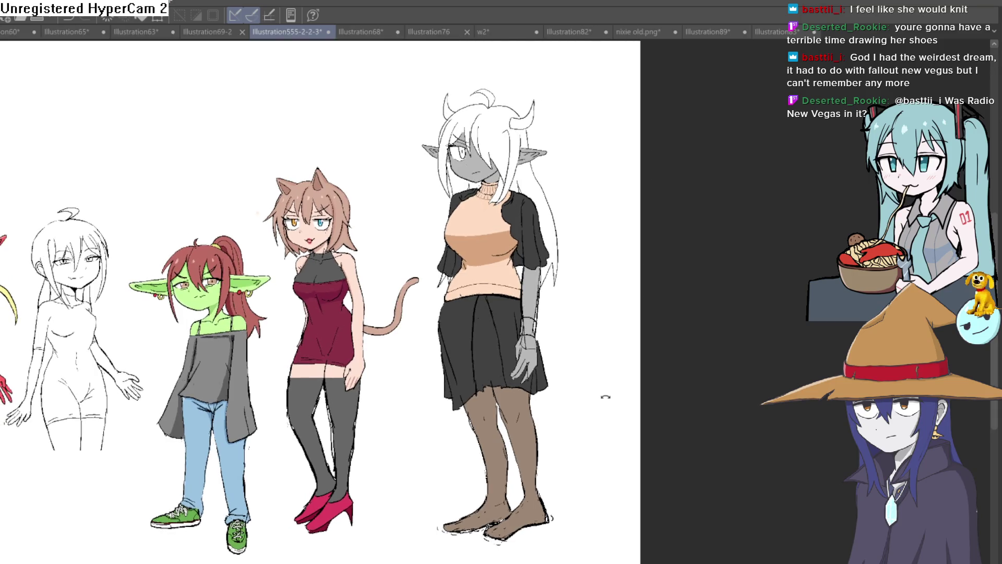
mouse_move(602, 402)
left_mouse_down()
mouse_move(596, 411)
mouse_move(556, 368)
left_mouse_up()
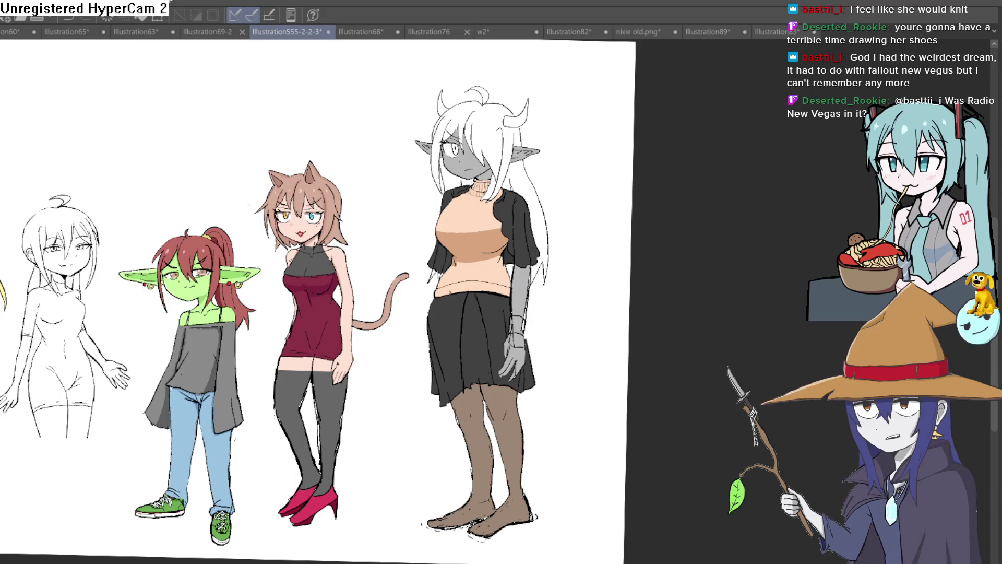
scroll(515, 305, "up", 5)
mouse_move(377, 141)
left_mouse_down()
mouse_move(376, 116)
mouse_move(387, 423)
left_mouse_up()
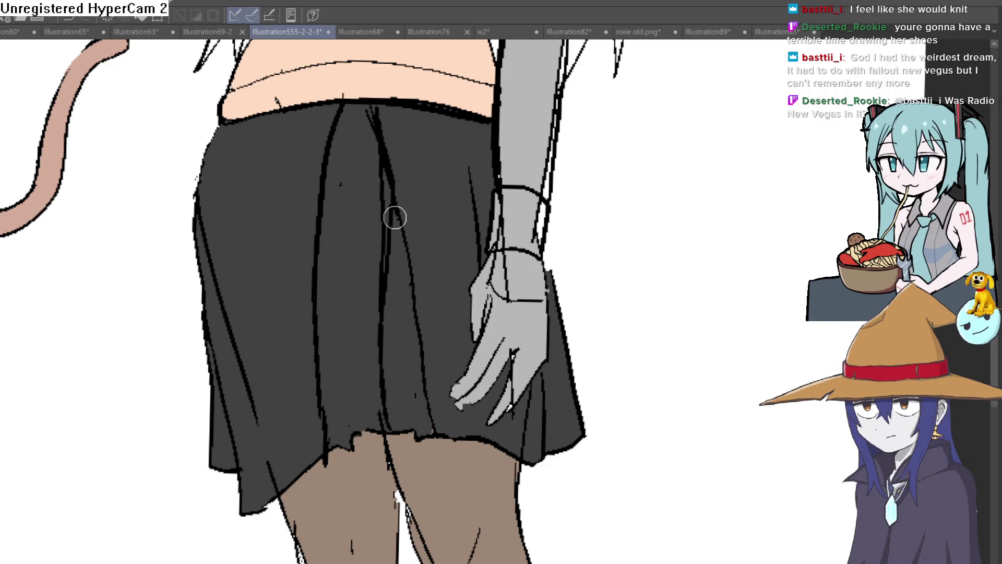
Undo the new fold line and reframe the view around the skirt and legs
key("ctrl+z")
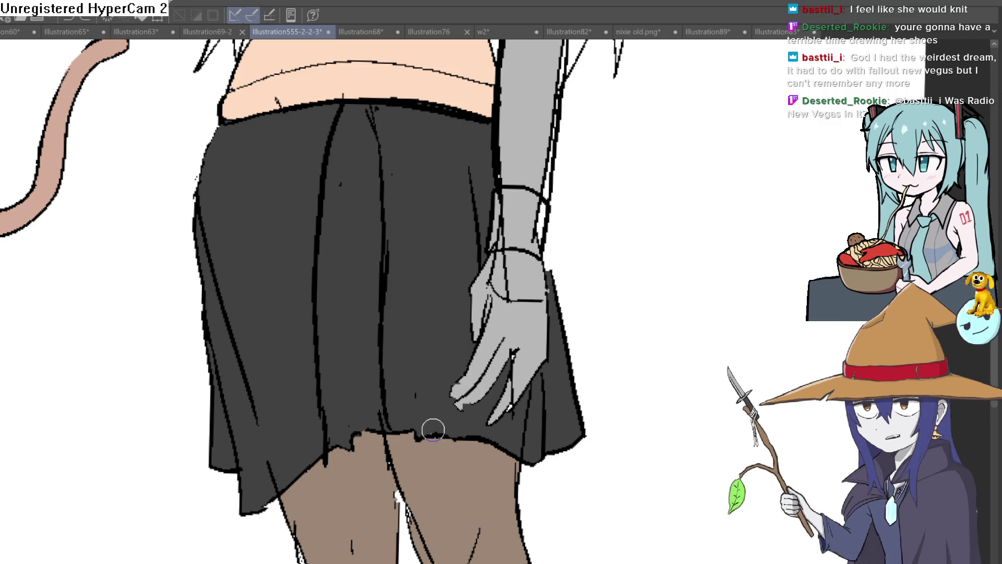
mouse_move(598, 167)
left_mouse_down()
mouse_move(561, 219)
mouse_move(593, 218)
left_mouse_up()
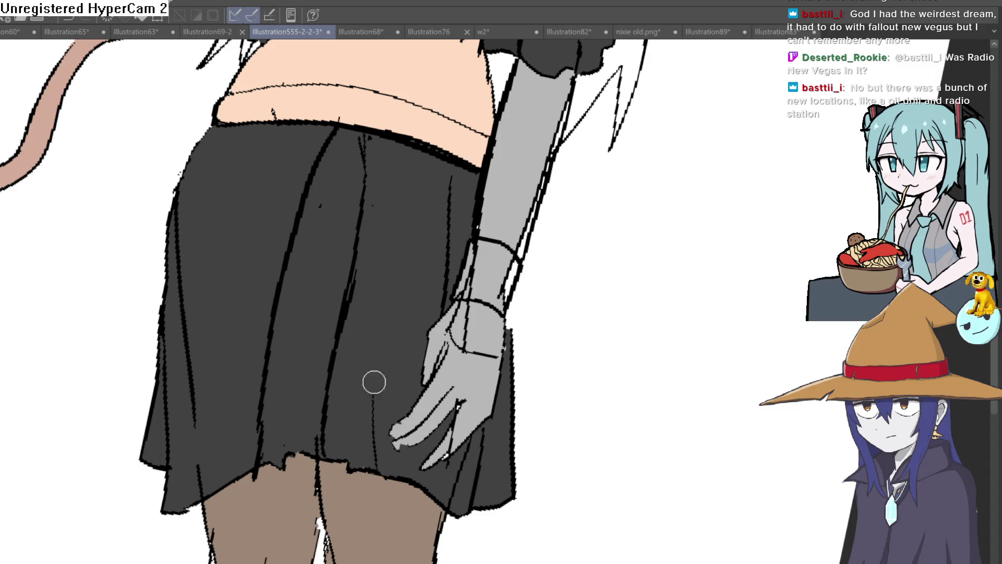
key("-")
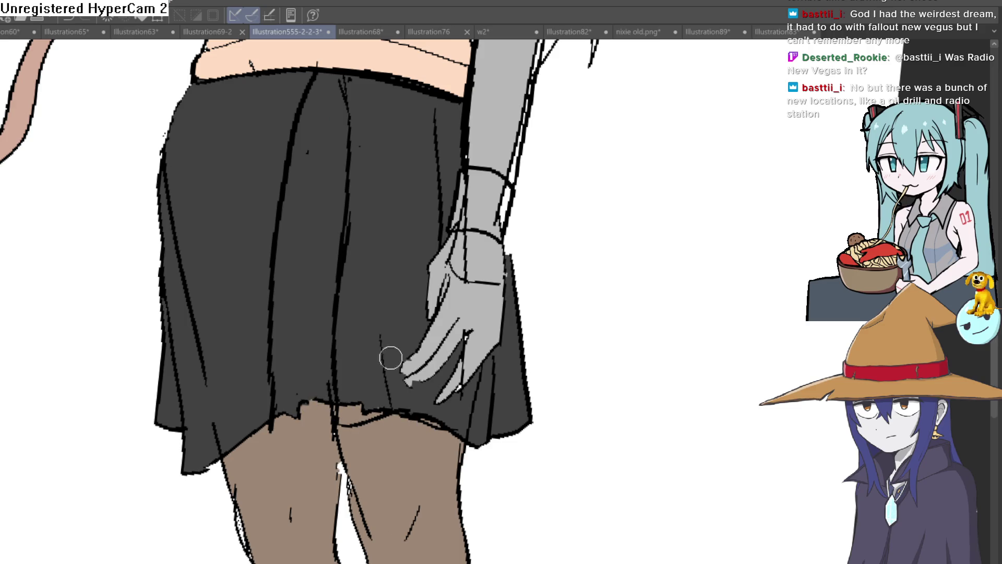
key("-")
key("-")
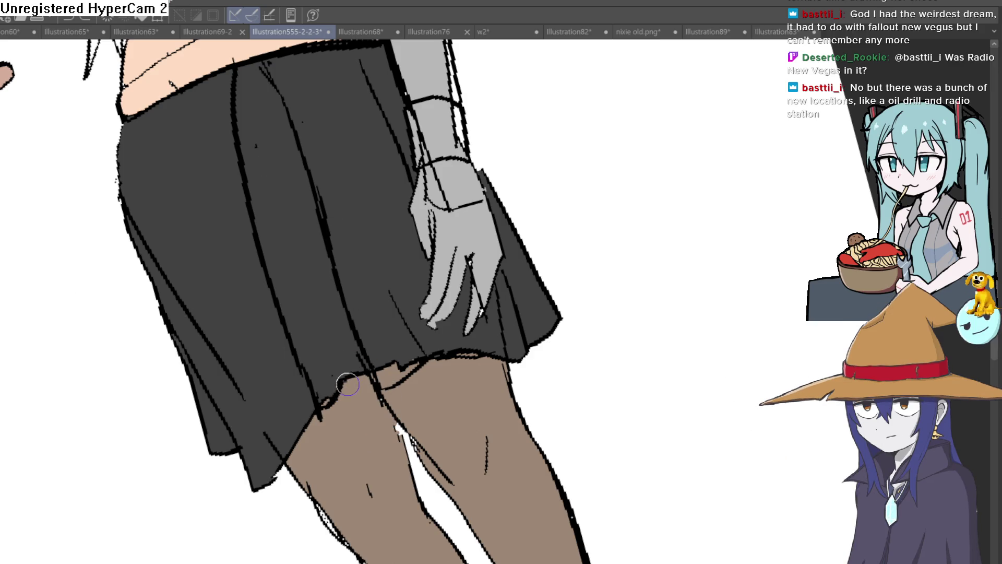
scroll(470, 368, "down", 2)
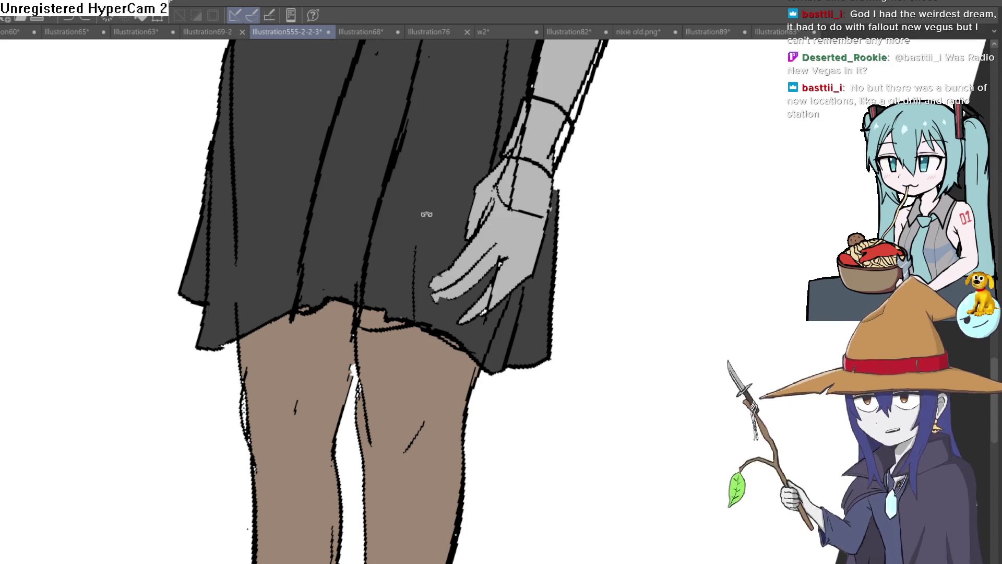
left_click_drag(426, 213, 538, 226)
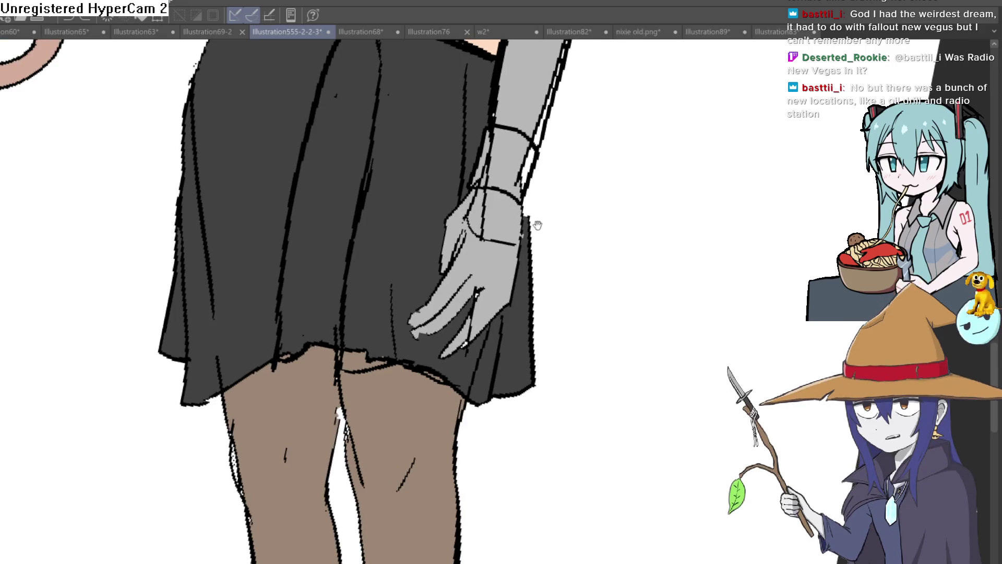
scroll(539, 225, "down", 3)
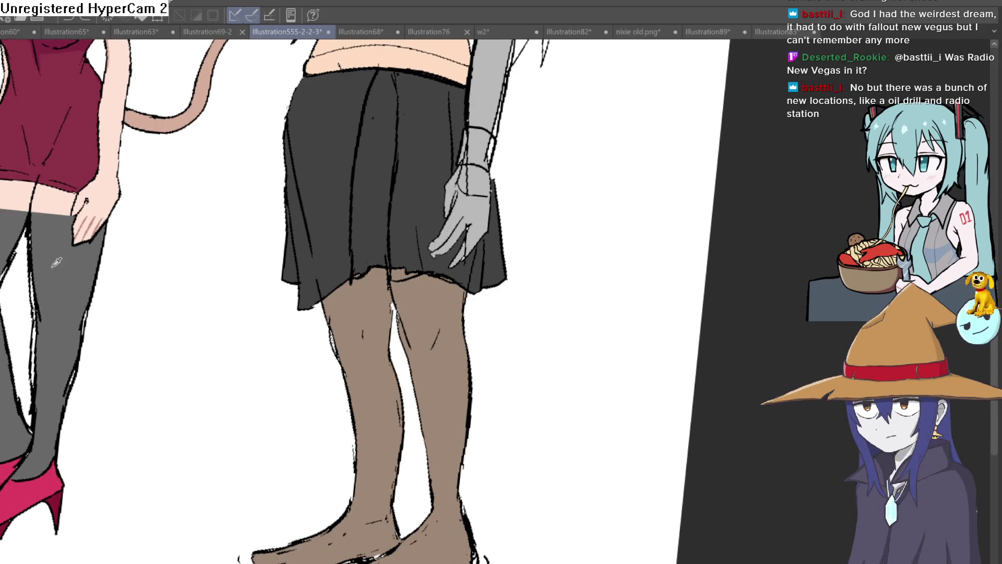
scroll(413, 286, "up", 2)
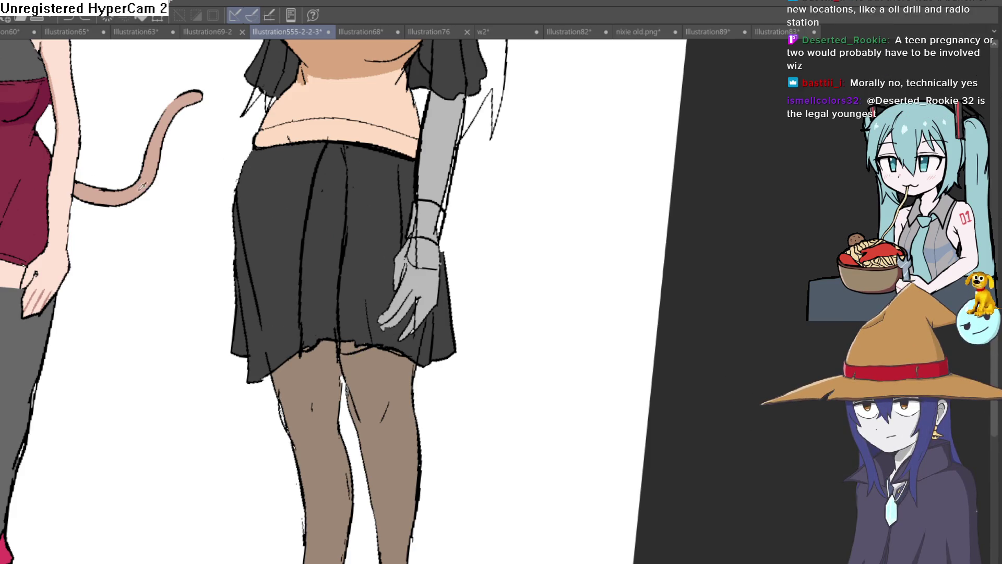
scroll(348, 357, "up", 4)
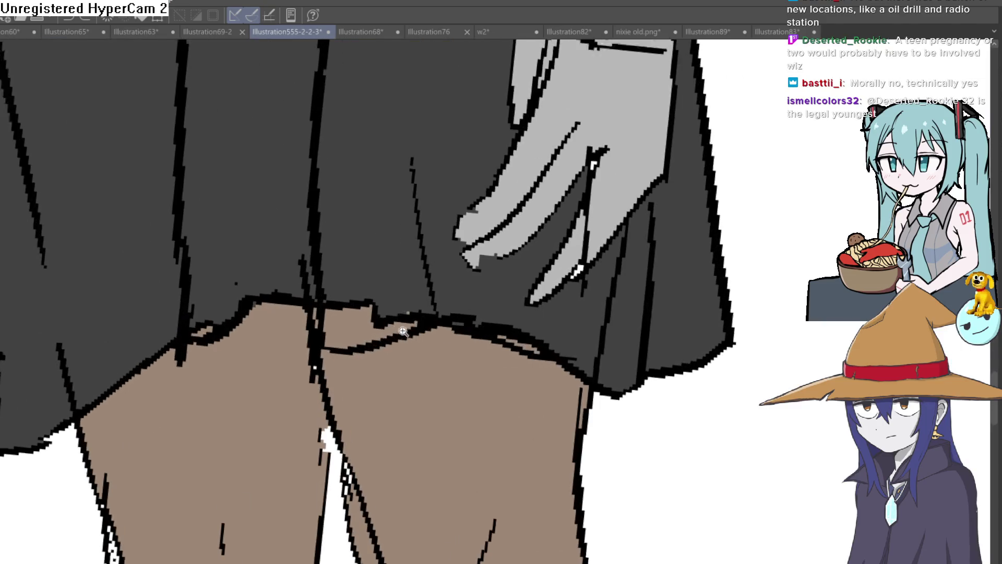
Paint over the jagged black bits under the hem and make the skirt fill opaque again
left_click_drag(337, 346, 444, 336)
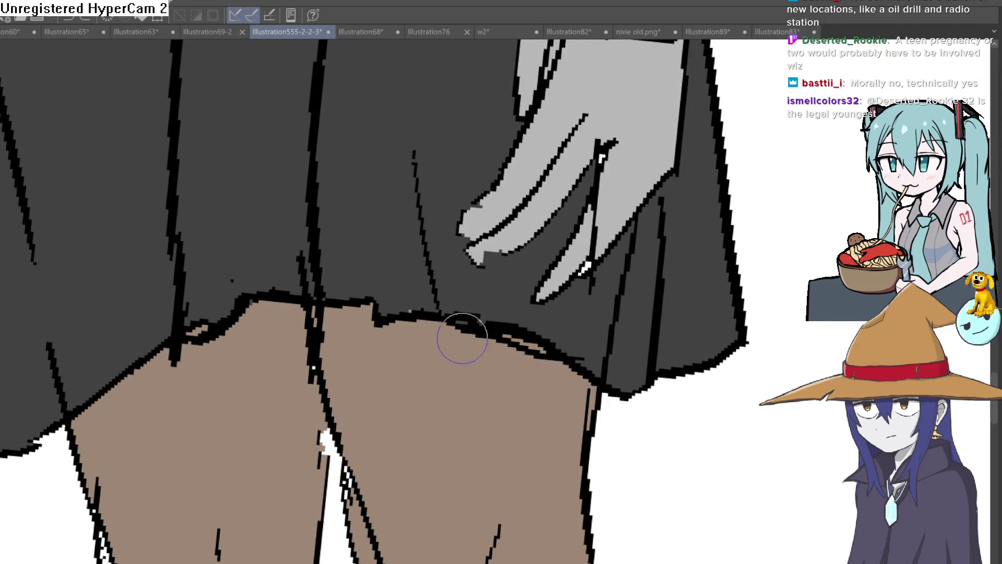
scroll(561, 386, "down", 4)
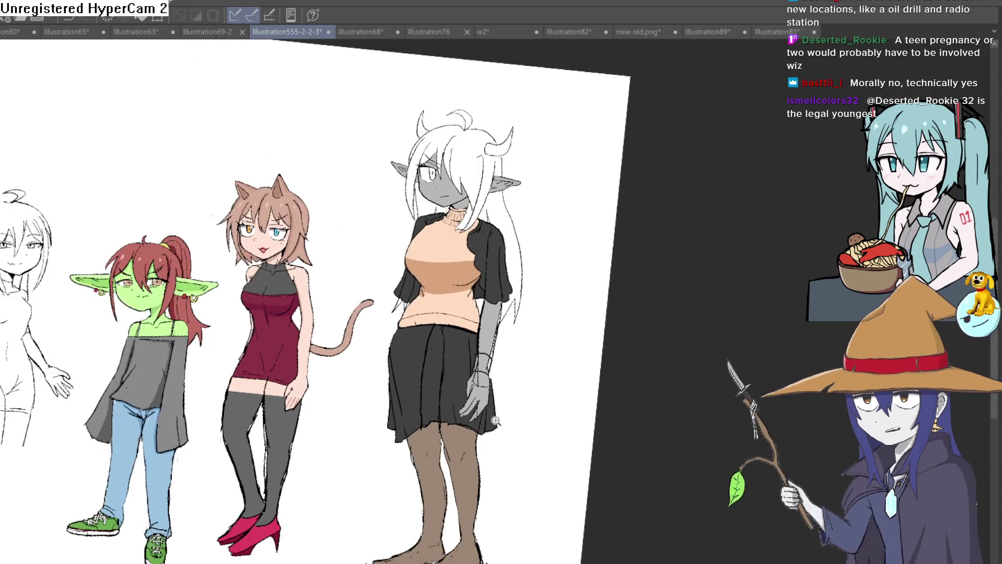
scroll(468, 367, "up", 4)
left_click_drag(467, 366, 461, 334)
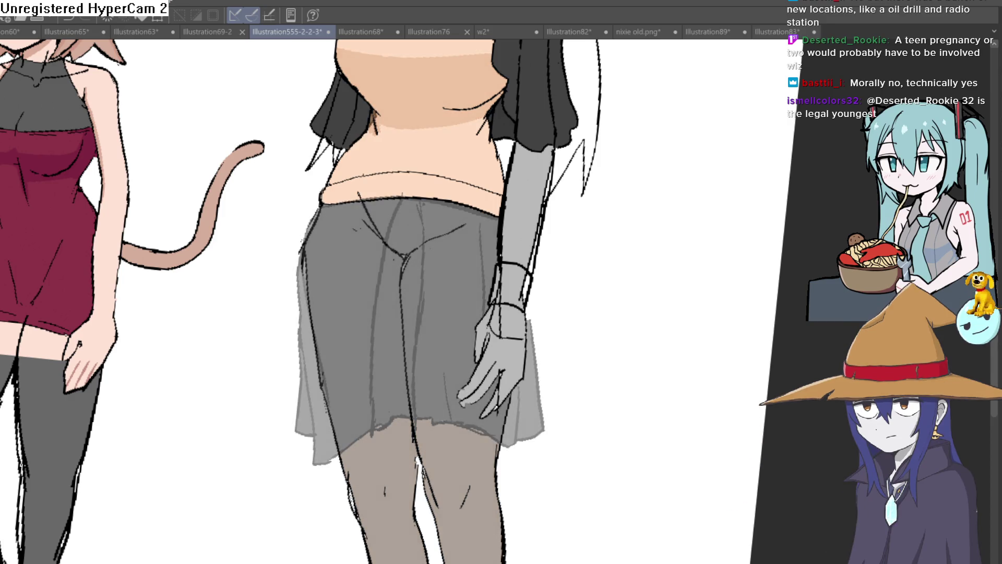
key("ctrl+z")
scroll(730, 387, "down", 5)
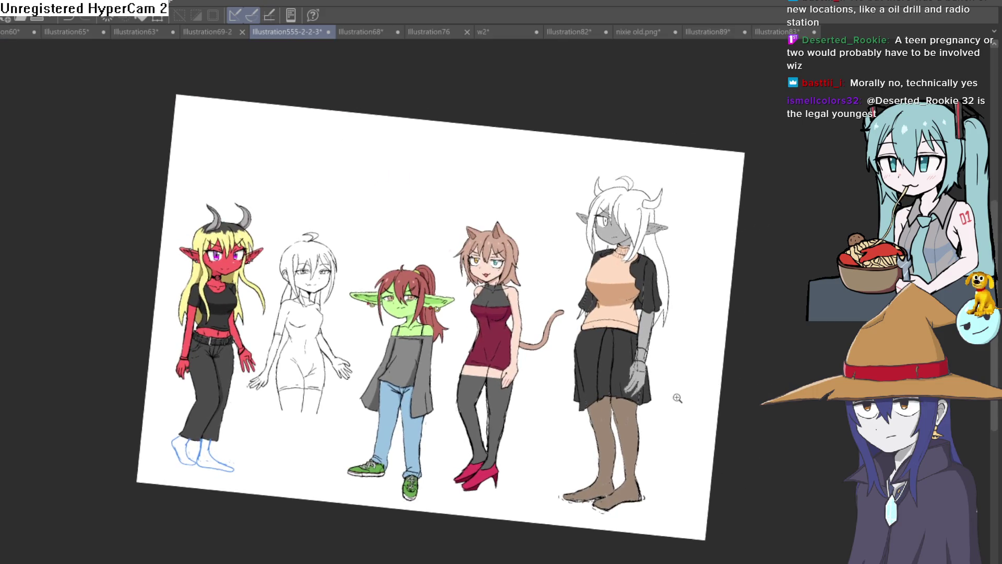
scroll(716, 369, "up", 3)
scroll(558, 387, "up", 2)
scroll(503, 401, "up", 2)
Lay light grey and white strokes along the skirt hem to cover the dark hatching
left_click_drag(504, 400, 450, 448)
mouse_move(508, 377)
left_mouse_down()
mouse_move(439, 460)
mouse_move(455, 388)
mouse_move(385, 411)
left_mouse_up()
left_click_drag(439, 392, 430, 455)
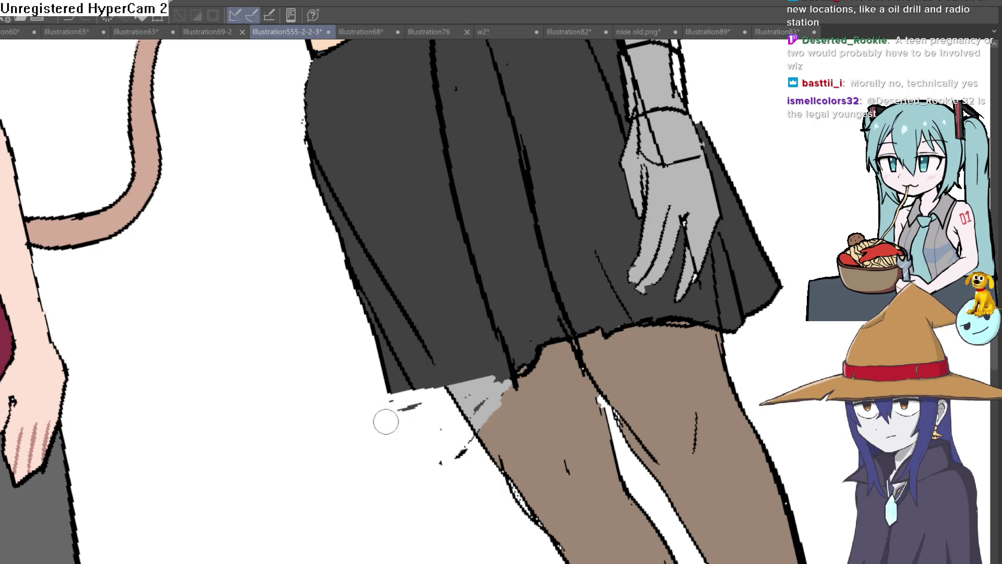
Cover the stray dark marks below the skirt hem with grey and white
mouse_move(505, 383)
left_mouse_down()
mouse_move(479, 411)
mouse_move(387, 410)
mouse_move(469, 442)
left_mouse_up()
scroll(501, 398, "down", 5)
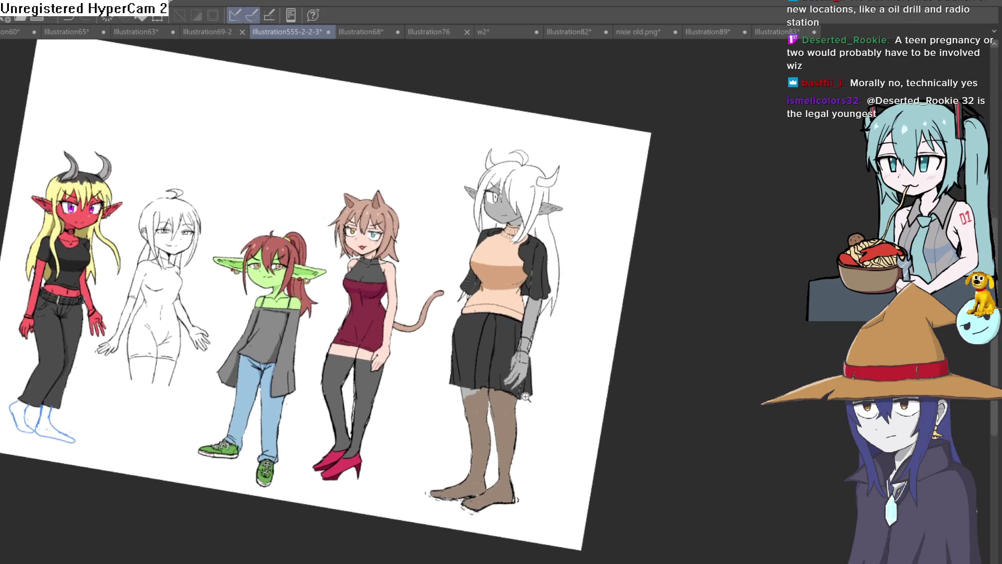
scroll(519, 391, "up", 5)
left_click_drag(501, 395, 538, 386)
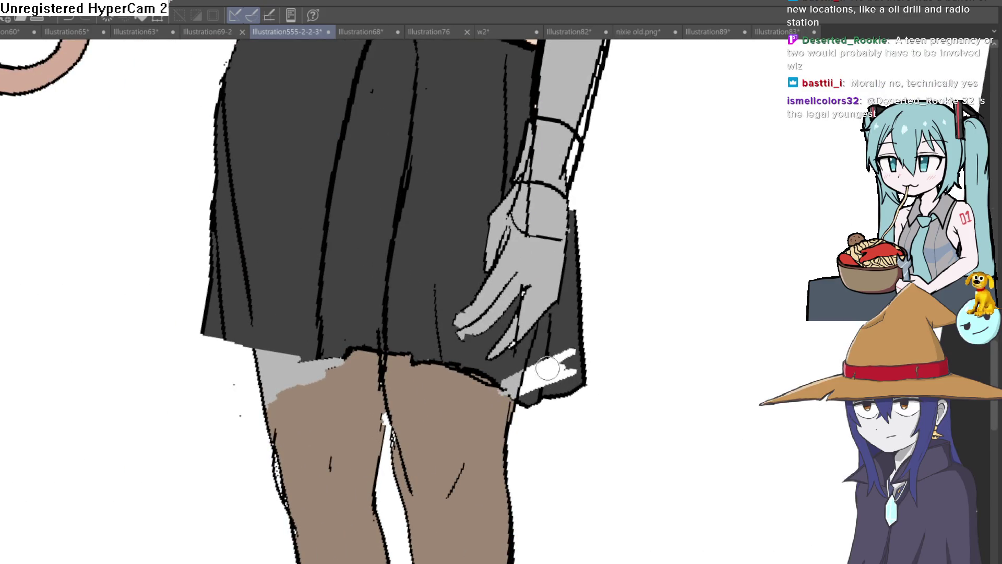
left_click_drag(574, 387, 526, 393)
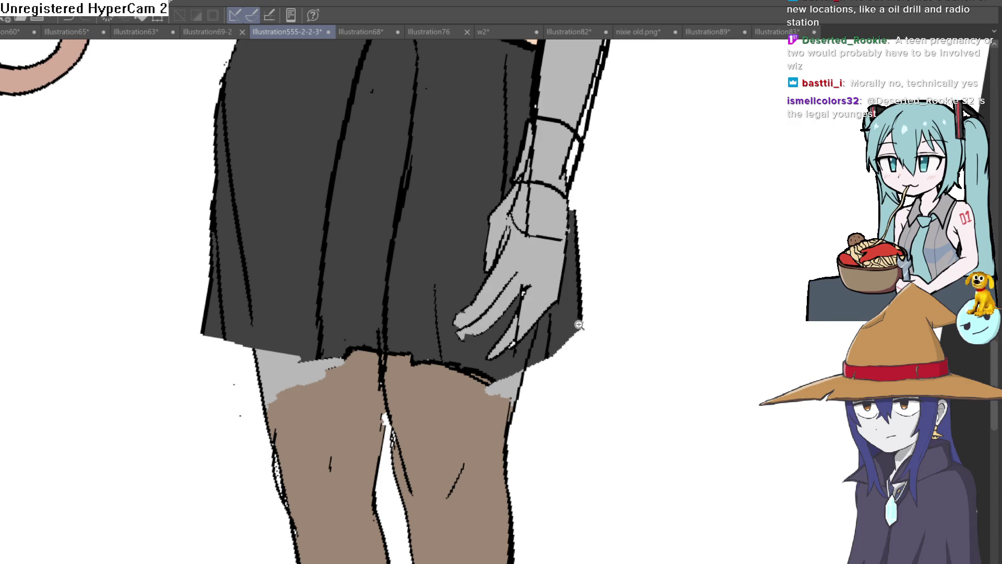
scroll(578, 325, "up", 2)
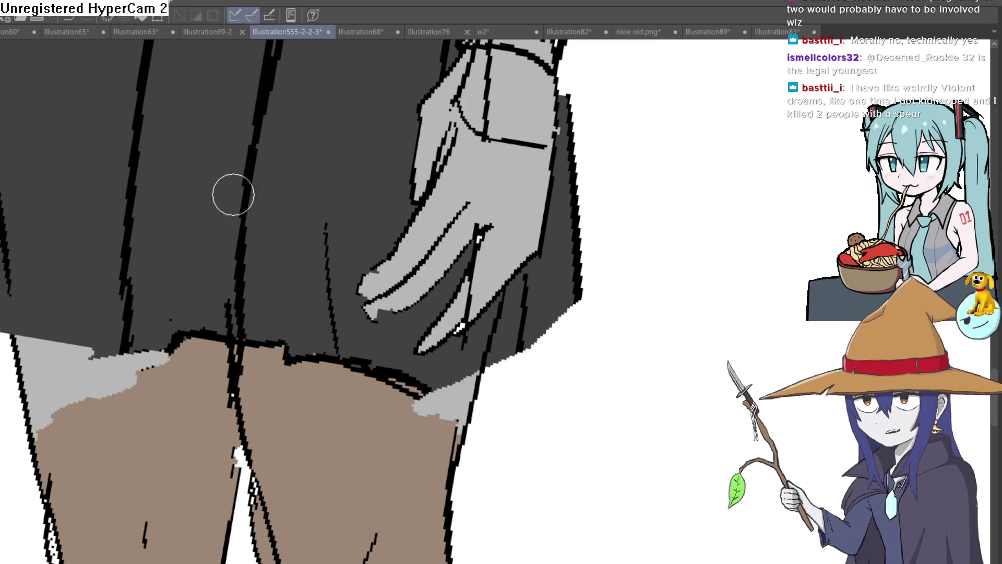
scroll(392, 148, "down", 3)
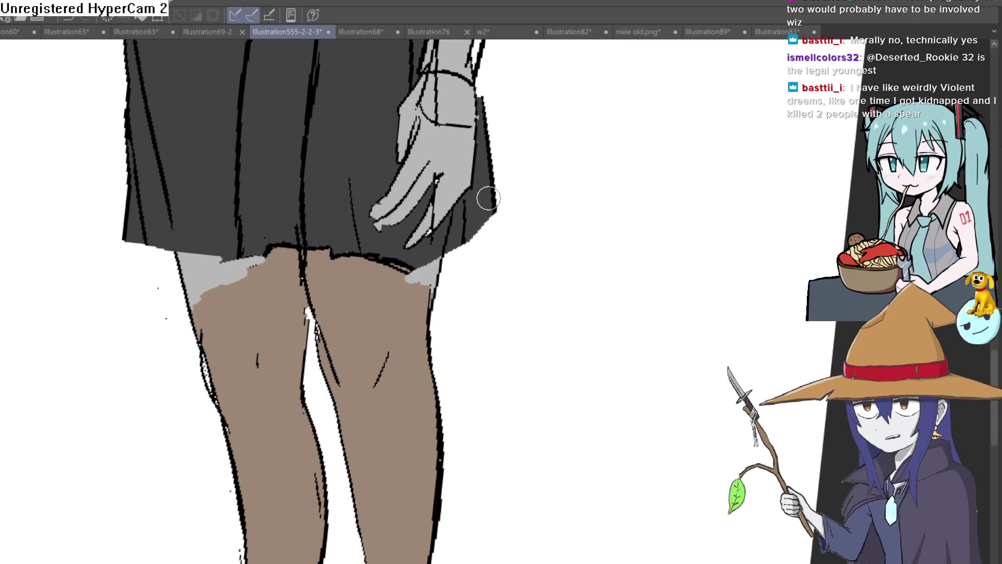
scroll(484, 197, "up", 2)
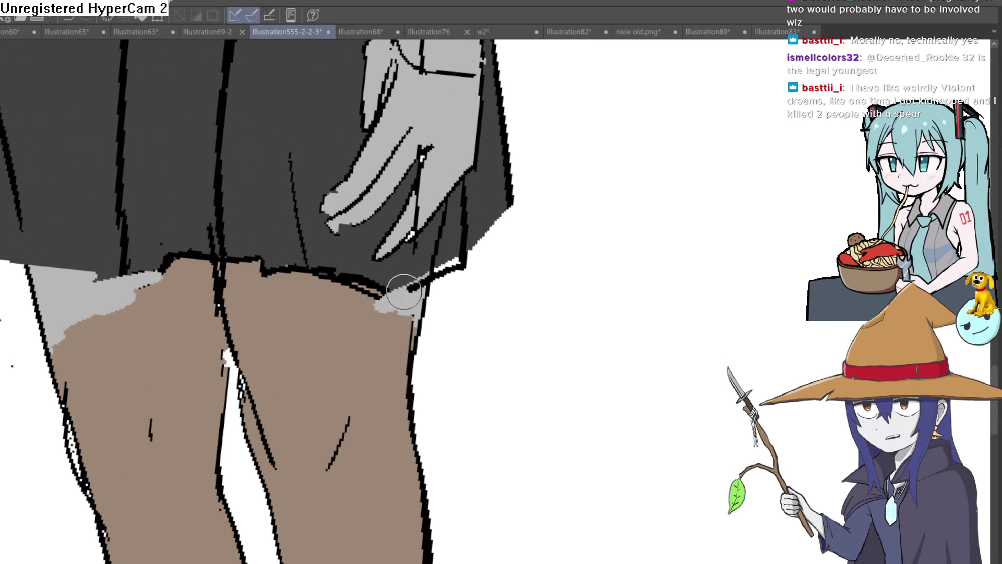
left_click_drag(470, 226, 475, 309)
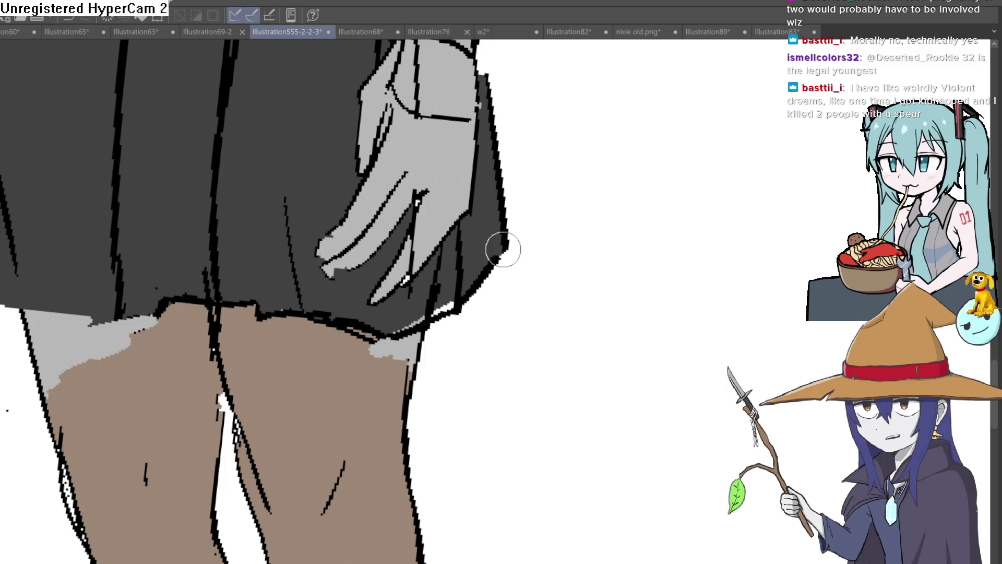
scroll(496, 213, "down", 2)
scroll(503, 273, "up", 1)
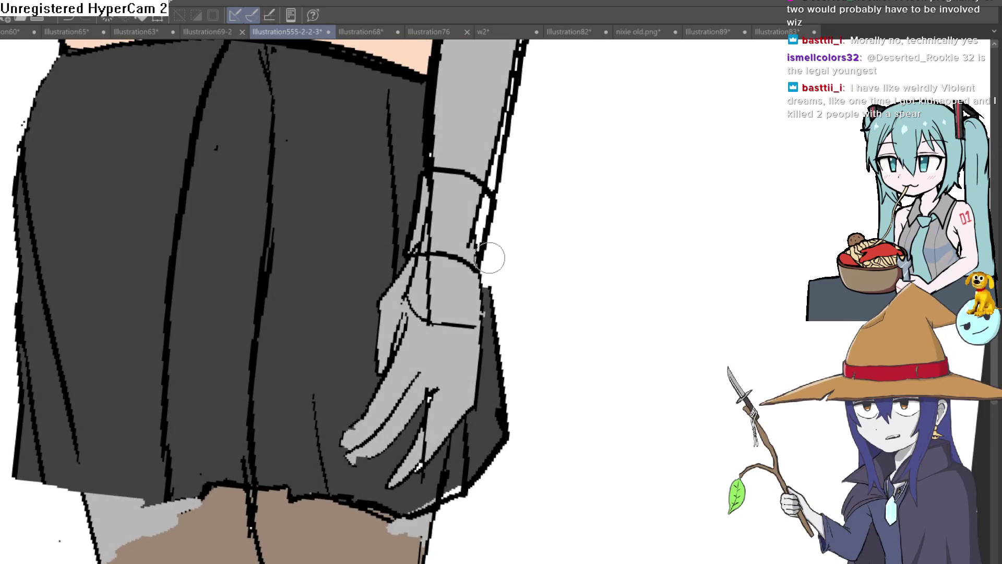
scroll(523, 257, "up", 1)
left_click_drag(523, 257, 641, 187)
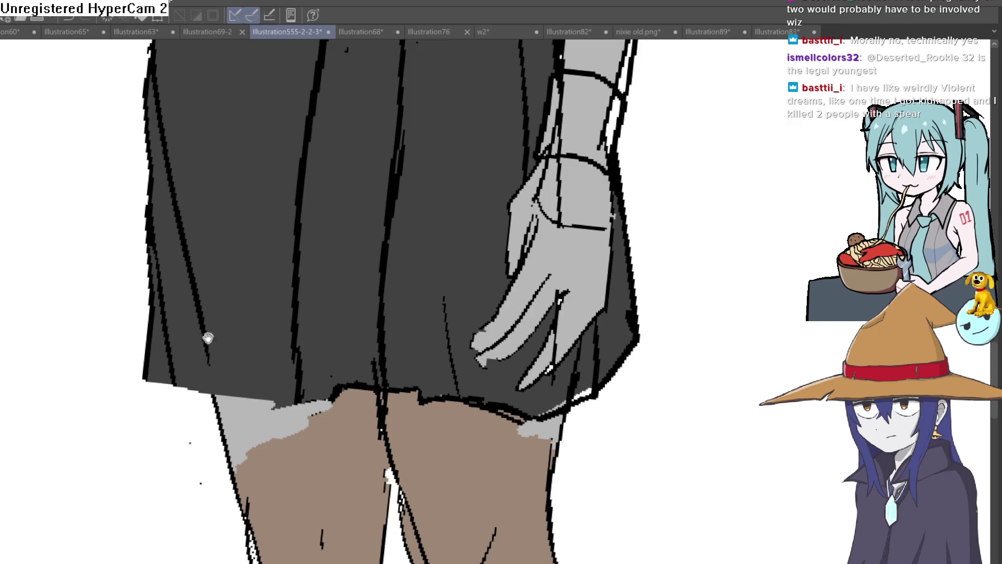
Thicken and darken the skirt's hem line and left edge line with ink
left_click_drag(300, 385, 194, 379)
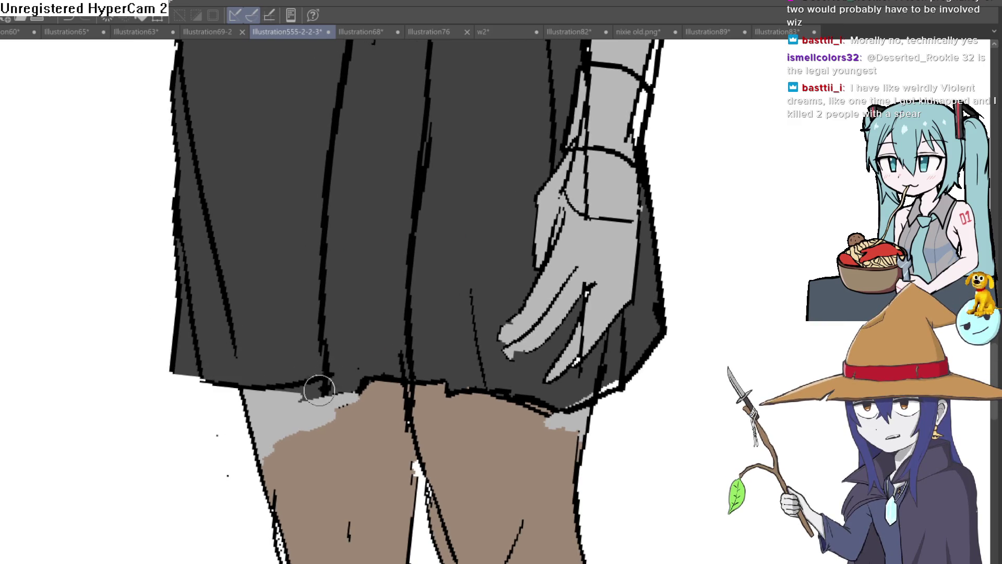
scroll(245, 346, "down", 2)
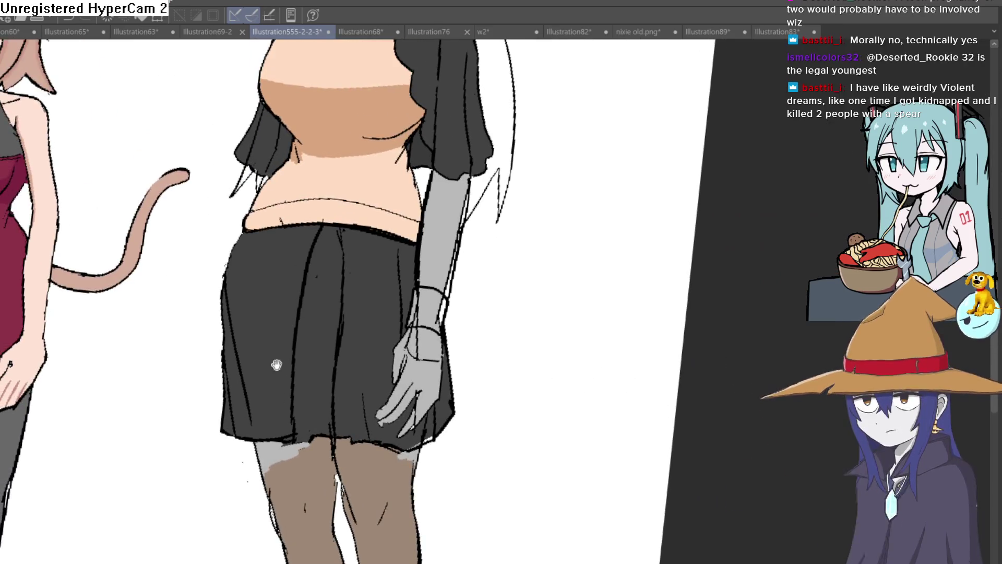
scroll(273, 363, "up", 2)
left_click_drag(240, 318, 270, 165)
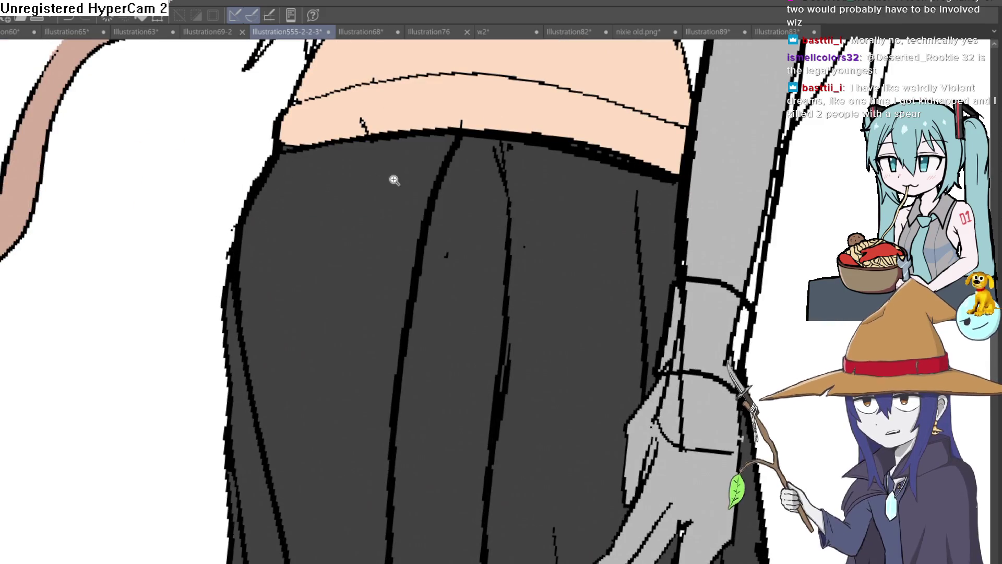
scroll(393, 179, "down", 3)
scroll(352, 277, "up", 2)
scroll(391, 272, "up", 1)
scroll(391, 272, "down", 3)
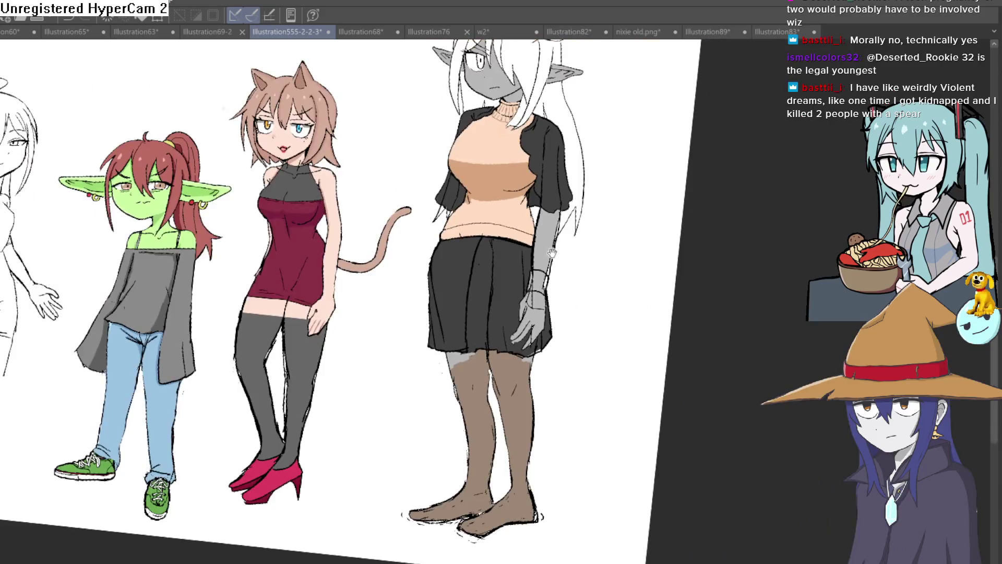
scroll(536, 202, "up", 1)
scroll(470, 235, "up", 1)
scroll(421, 266, "up", 2)
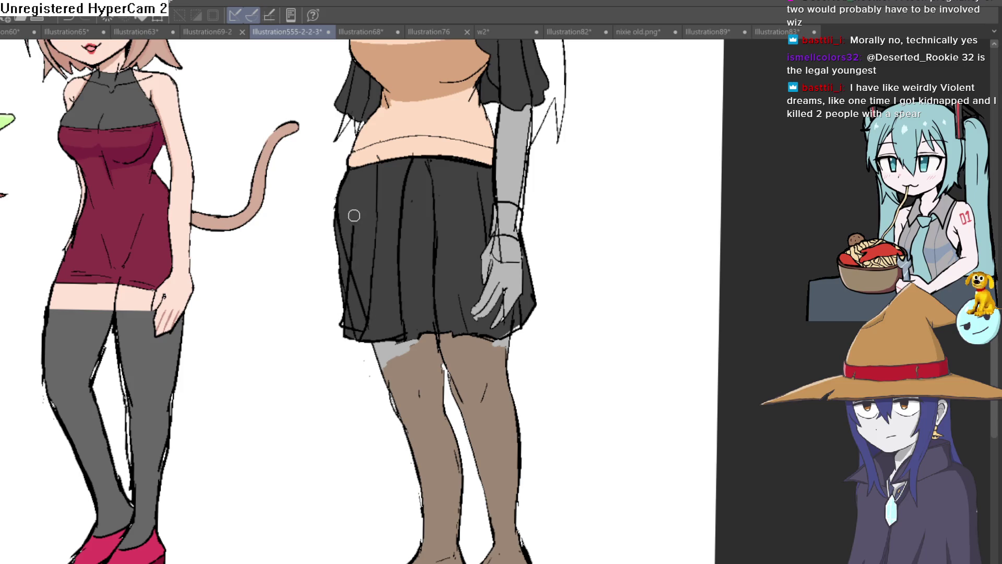
left_click_drag(349, 204, 337, 318)
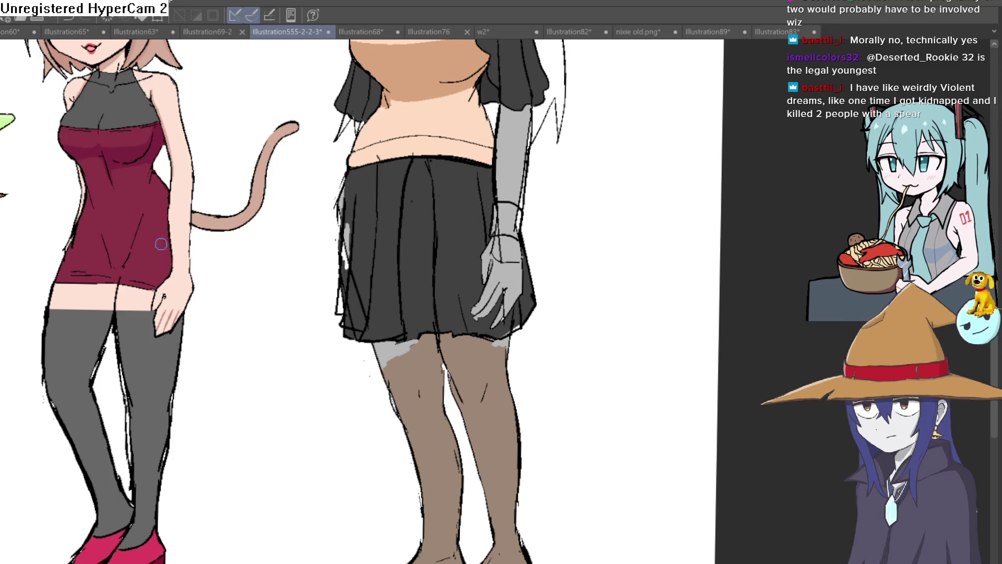
scroll(359, 145, "up", 2)
Brush dark grey over the light streaks and white gap along the skirt's left edge, then reframe the full lineup
left_click_drag(343, 189, 349, 259)
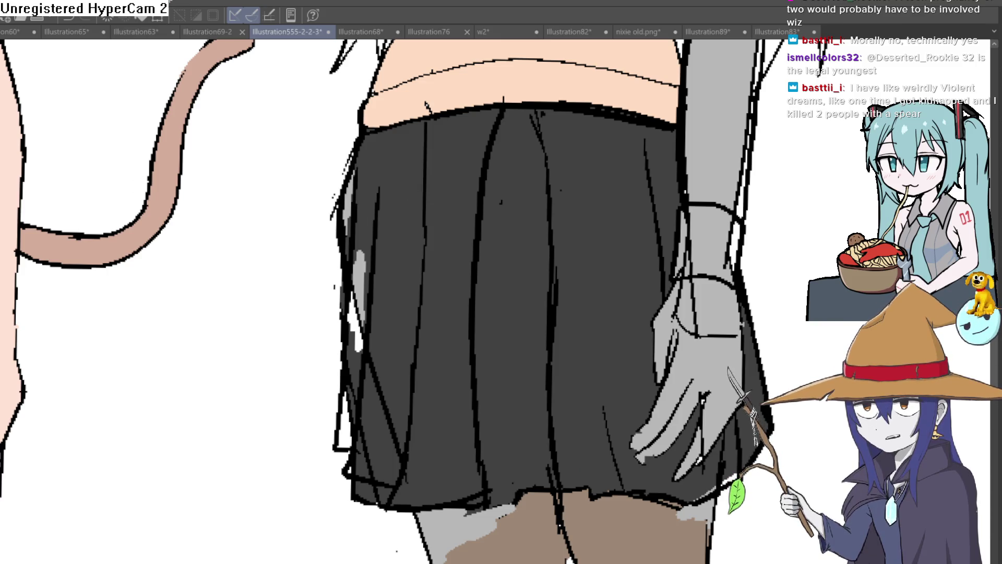
left_click_drag(374, 170, 354, 381)
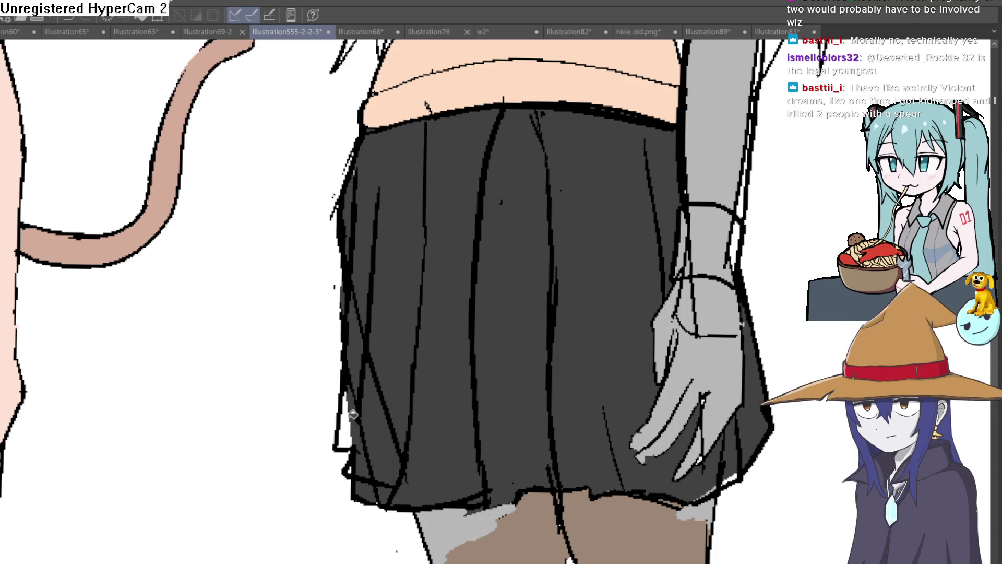
left_click_drag(345, 442, 355, 399)
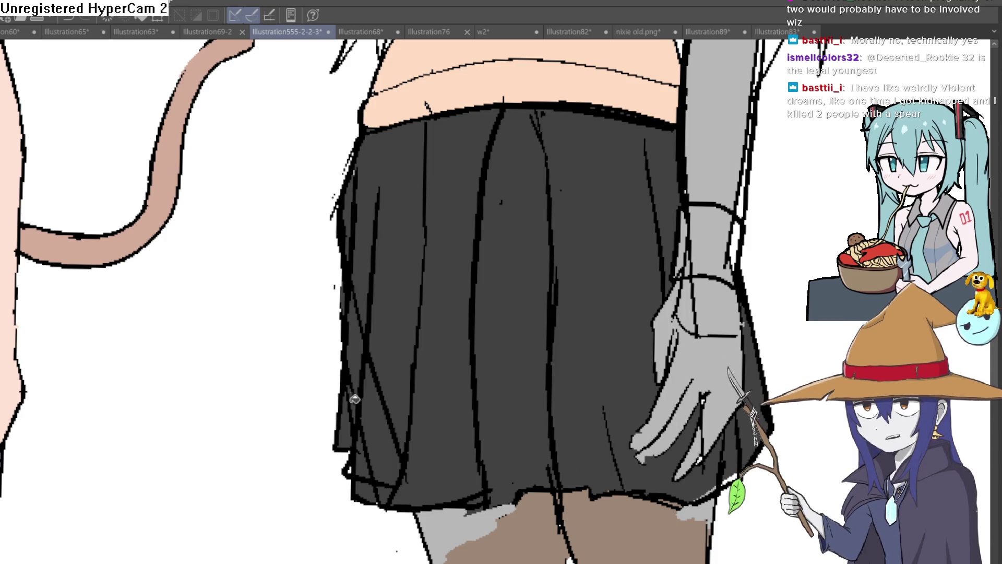
left_click_drag(412, 293, 392, 222)
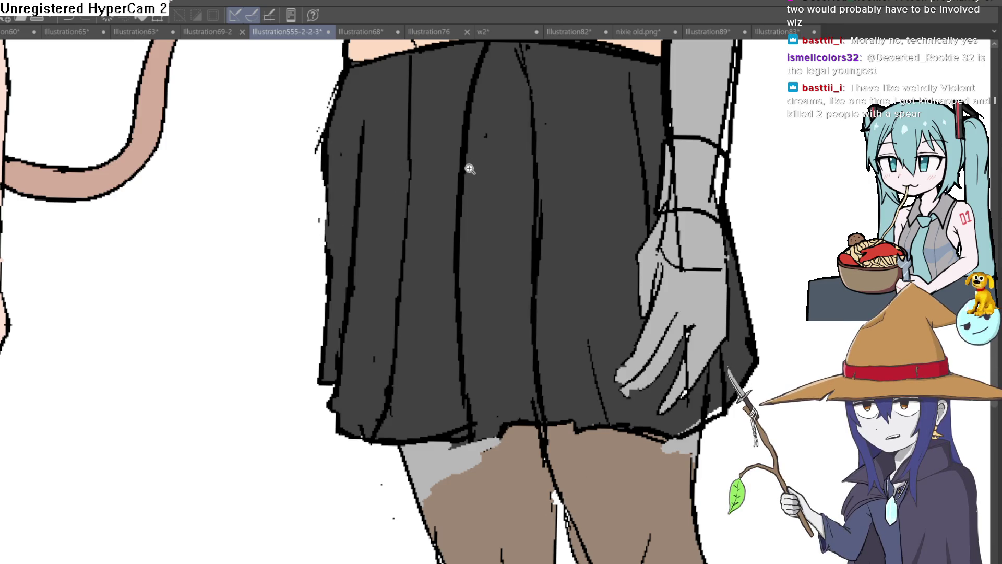
scroll(470, 168, "down", 3)
scroll(545, 227, "down", 3)
left_click_drag(544, 226, 530, 244)
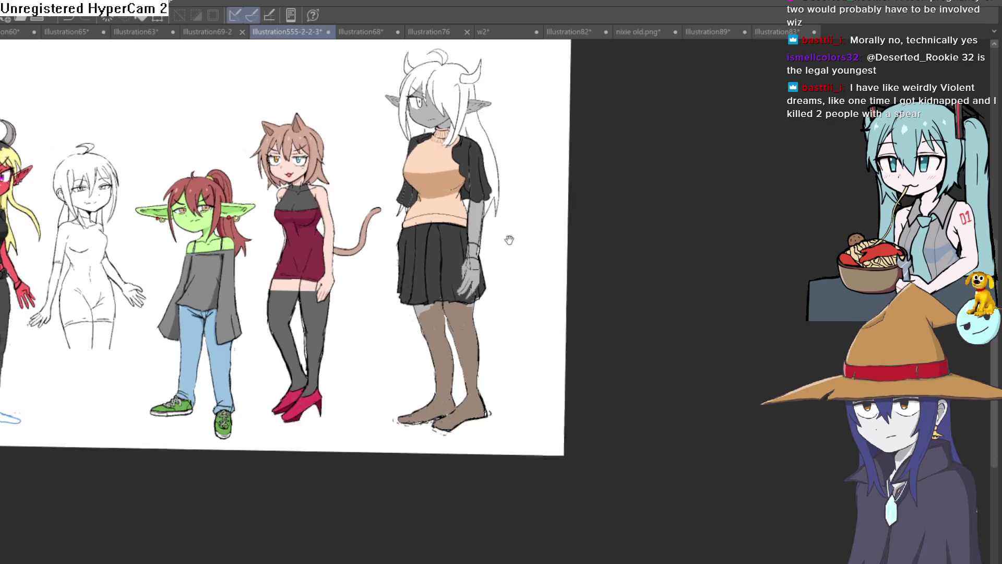
scroll(511, 235, "up", 2)
scroll(519, 231, "up", 2)
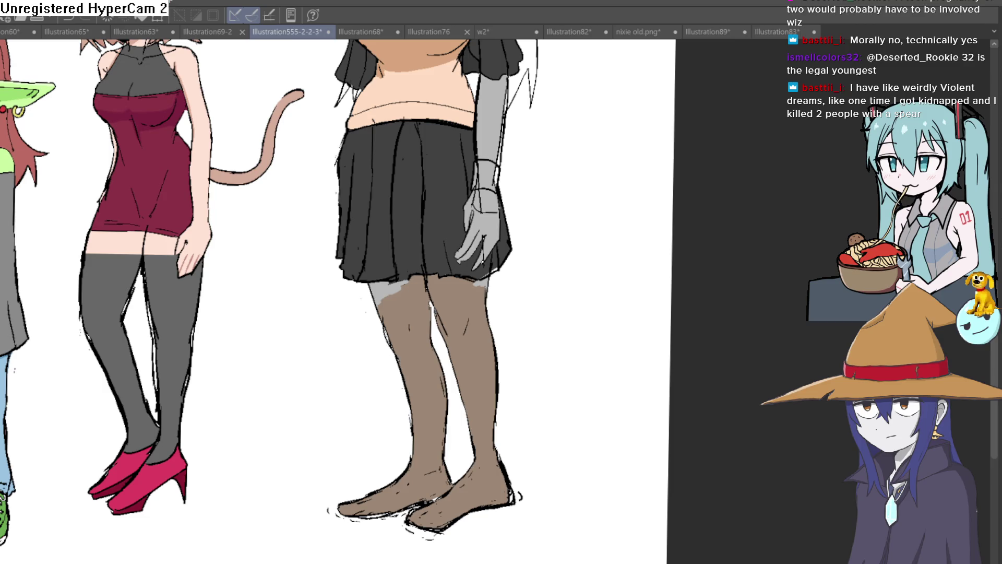
Sample the tights' brown and paint it over the grey gap at the top of the left stocking
left_click(400, 275, "alt")
left_click_drag(376, 286, 404, 301)
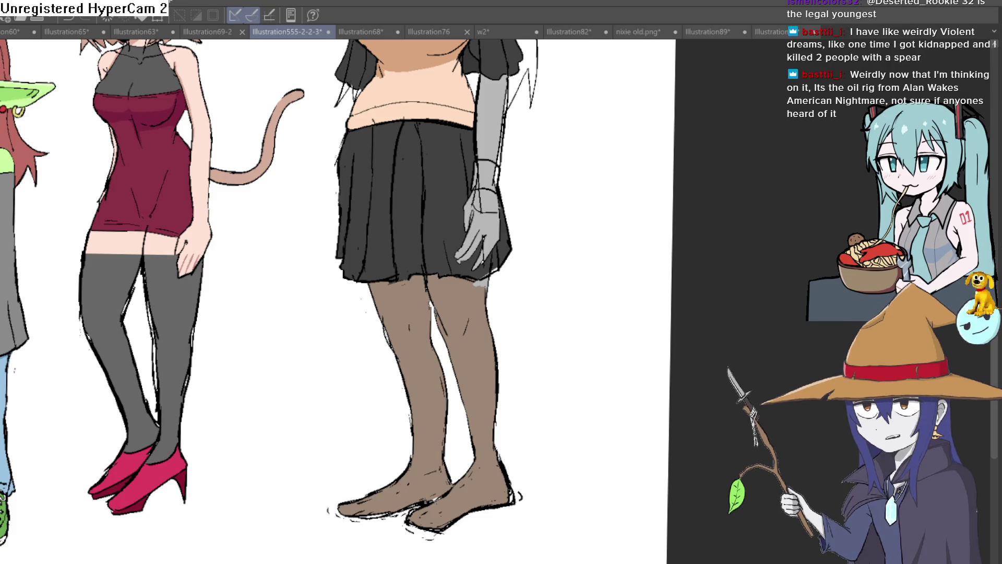
left_click_drag(608, 180, 536, 294)
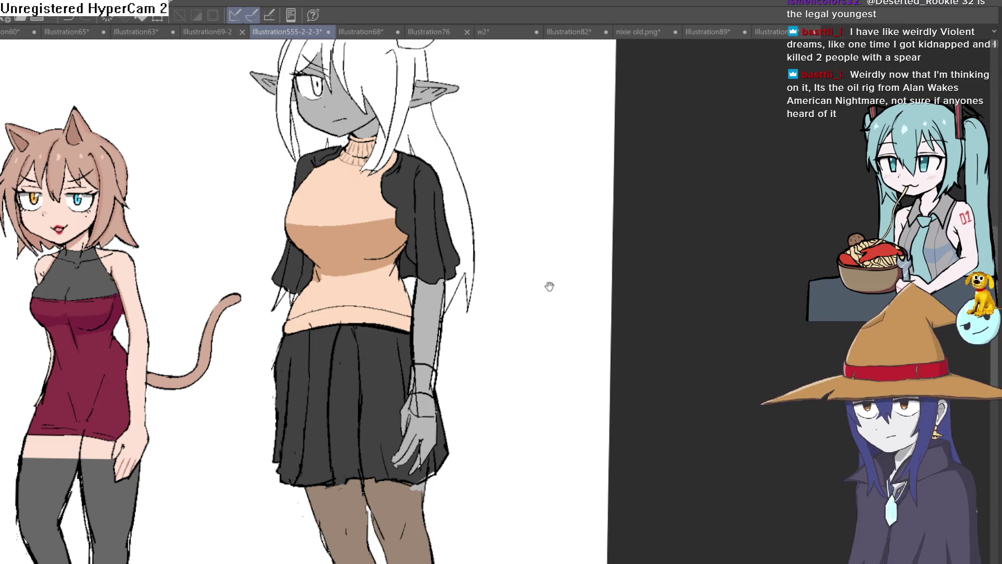
scroll(550, 204, "down", 3)
scroll(559, 202, "down", 1)
scroll(541, 224, "down", 1)
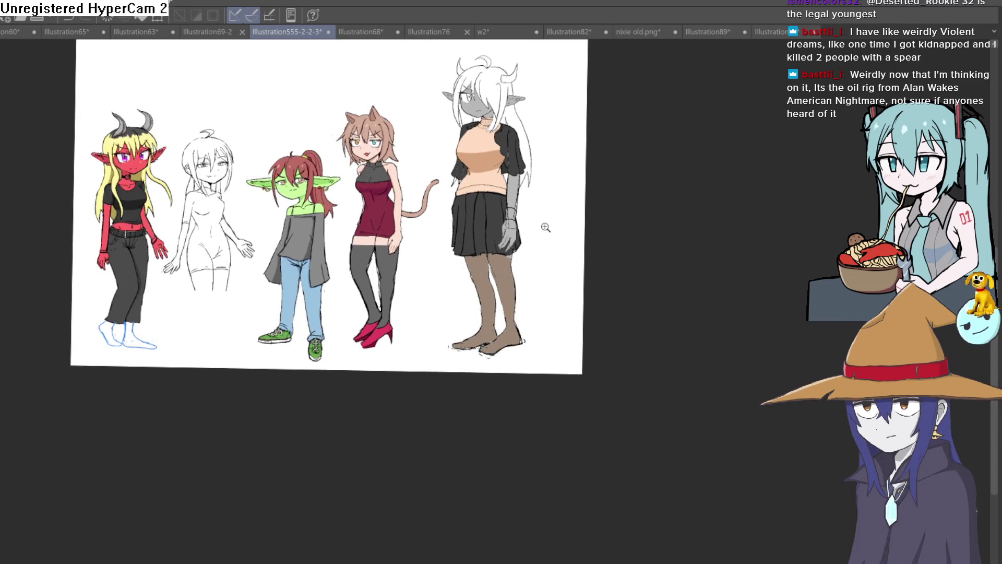
scroll(567, 209, "up", 3)
scroll(566, 209, "down", 1)
scroll(559, 196, "up", 1)
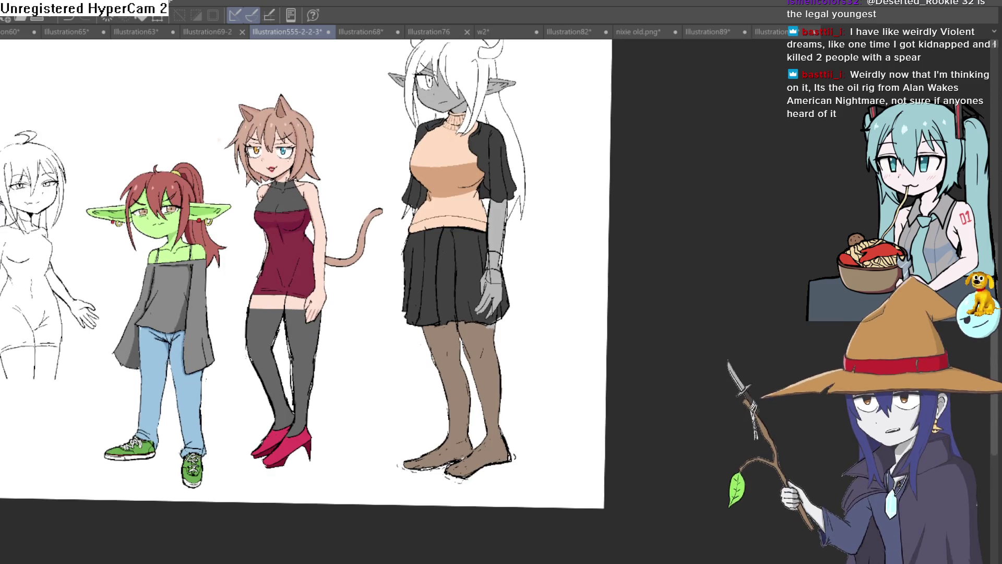
scroll(551, 177, "up", 1)
scroll(480, 270, "up", 1)
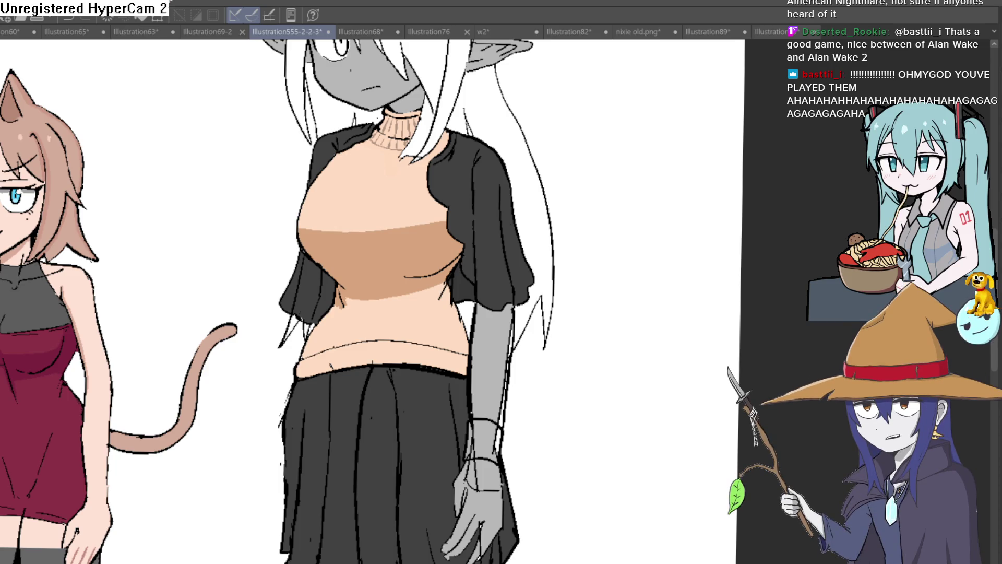
scroll(399, 133, "up", 3)
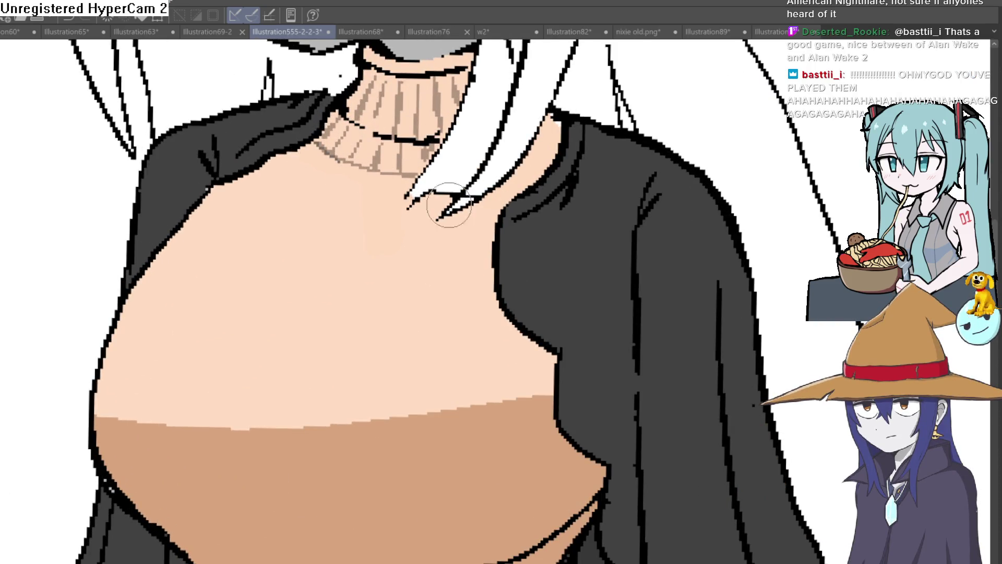
scroll(448, 208, "down", 4)
scroll(387, 317, "up", 2)
Briefly hide the shading layer, undo it, and ink a fold line along the sweater's left side
left_click(991, 508)
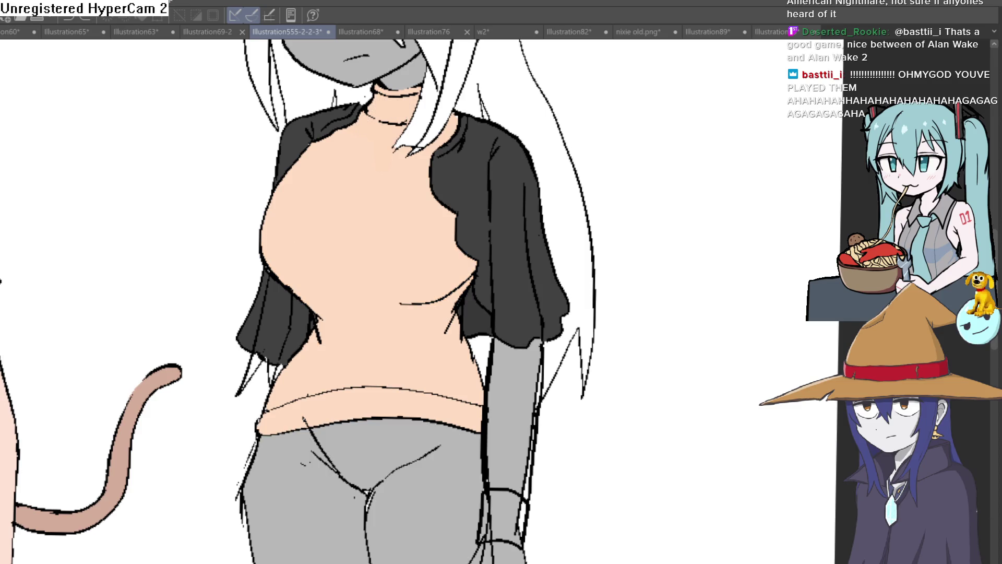
key("ctrl+z")
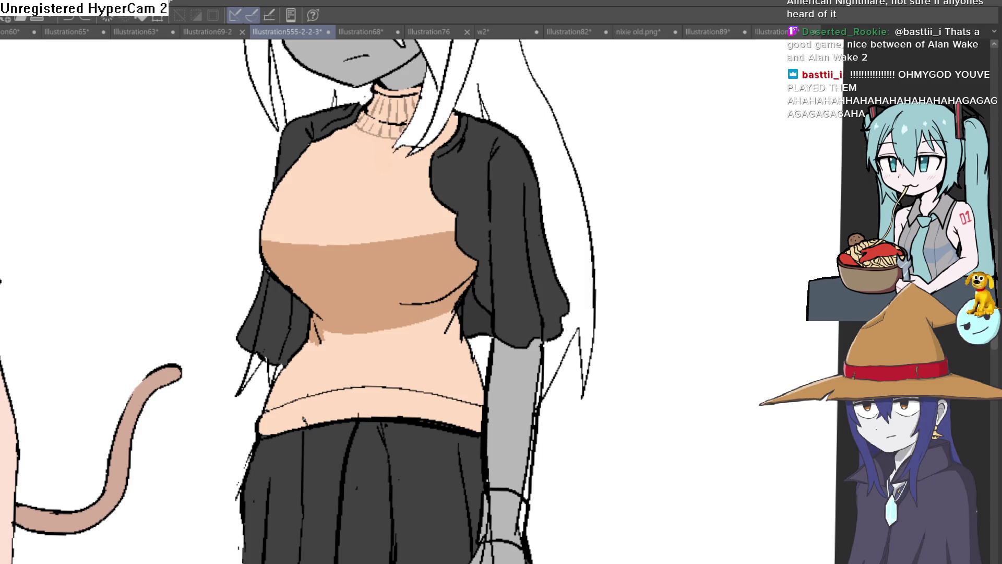
left_click_drag(496, 403, 482, 376)
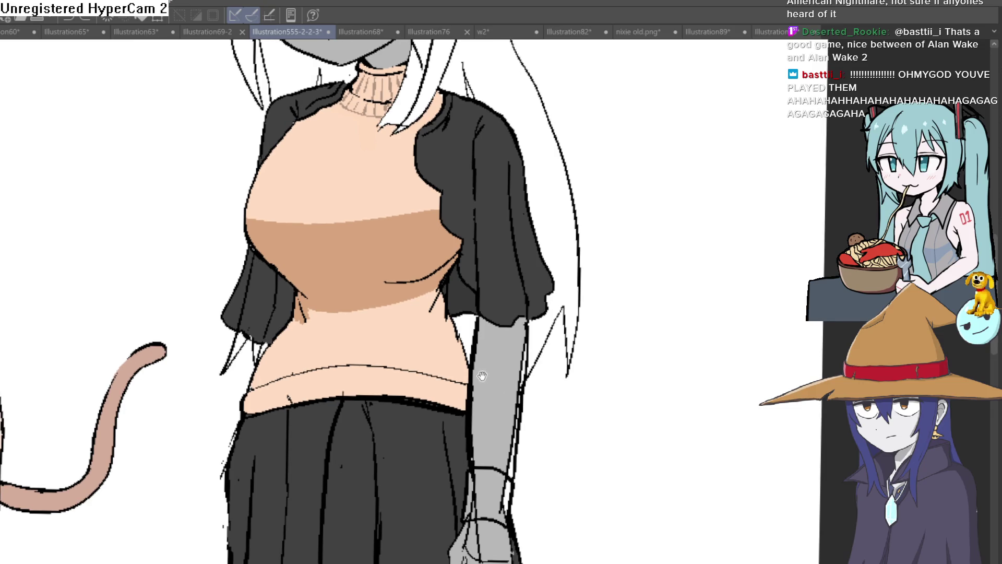
scroll(247, 368, "up", 2)
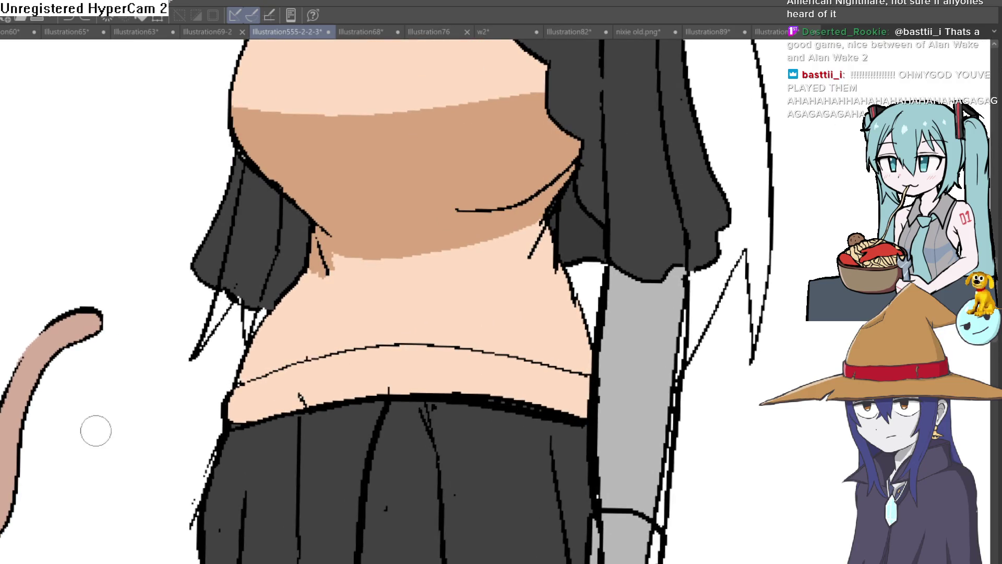
left_click_drag(235, 389, 264, 324)
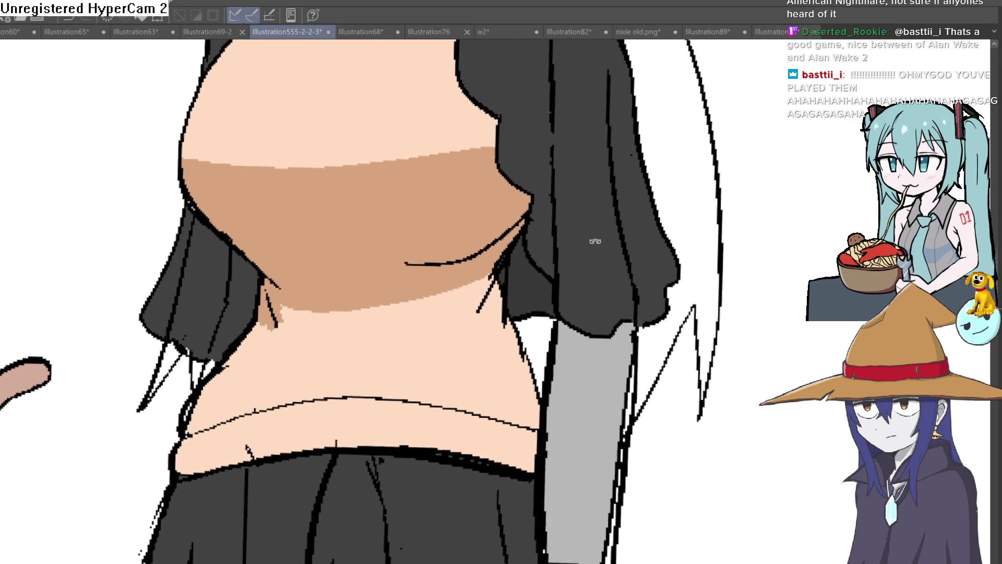
mouse_move(508, 230)
left_mouse_down()
mouse_move(562, 287)
mouse_move(557, 267)
left_mouse_up()
scroll(558, 290, "up", 2)
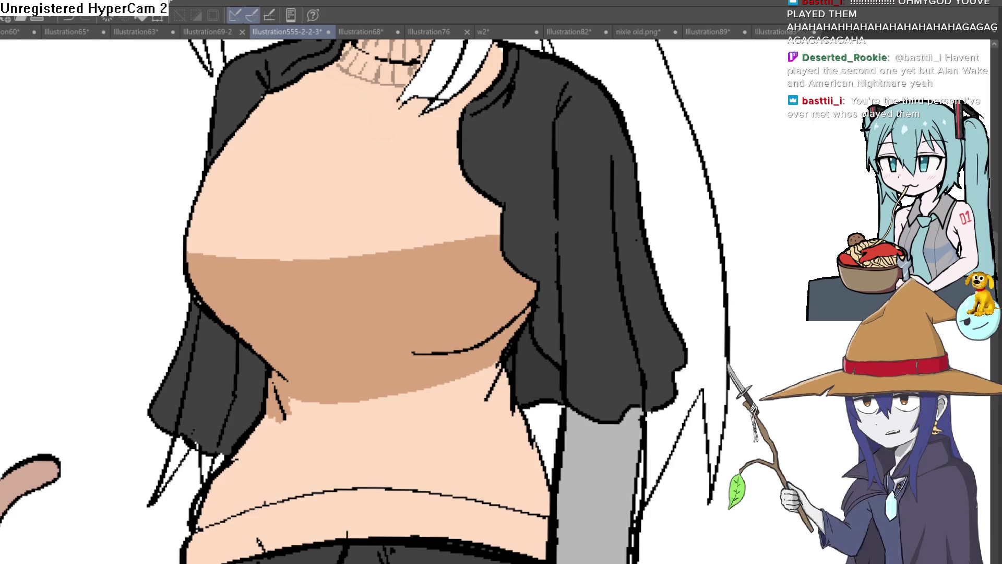
scroll(501, 298, "down", 2)
scroll(502, 297, "down", 1)
left_click_drag(534, 245, 502, 276)
left_click_drag(523, 259, 485, 302)
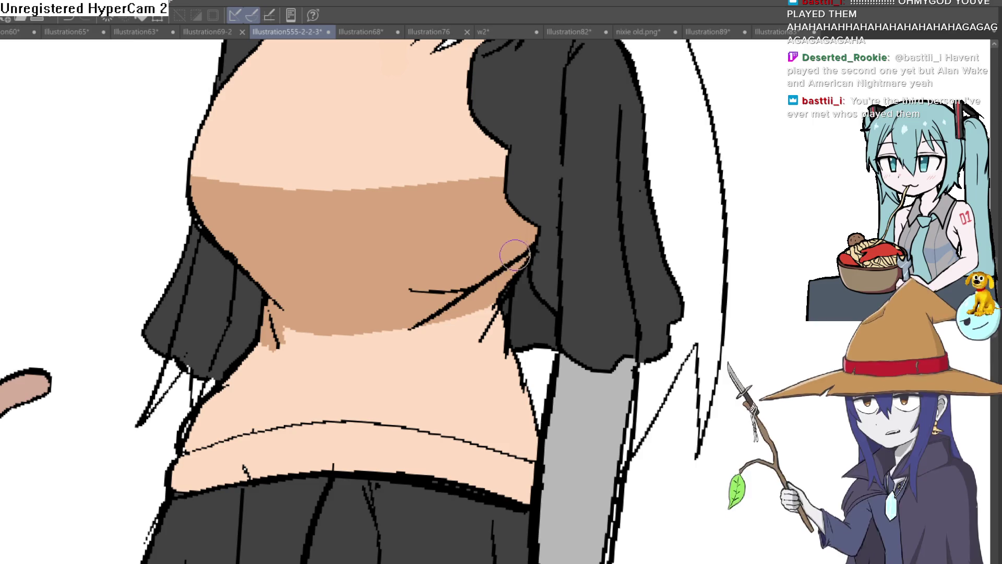
scroll(542, 229, "up", 2)
scroll(538, 372, "down", 3)
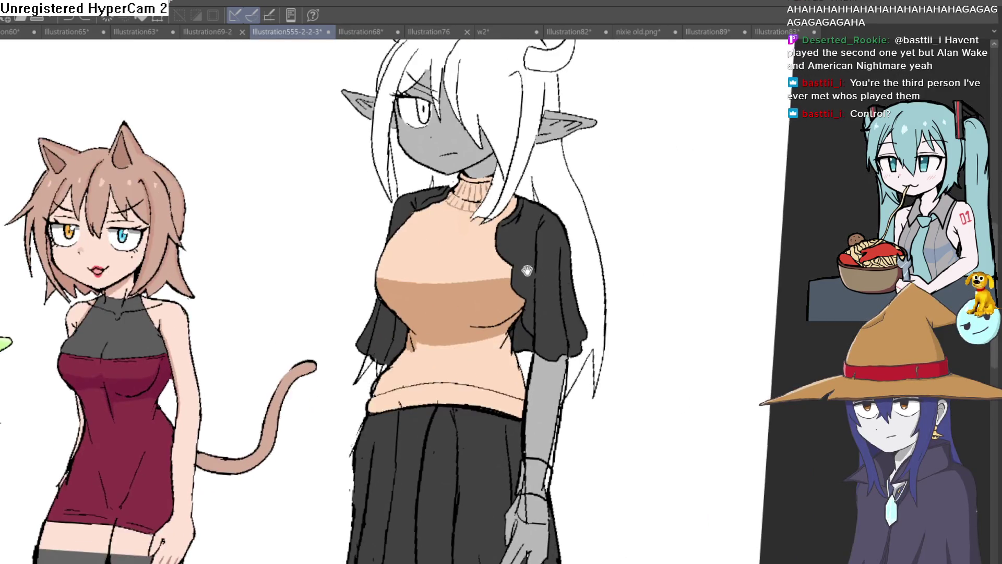
scroll(526, 245, "up", 3)
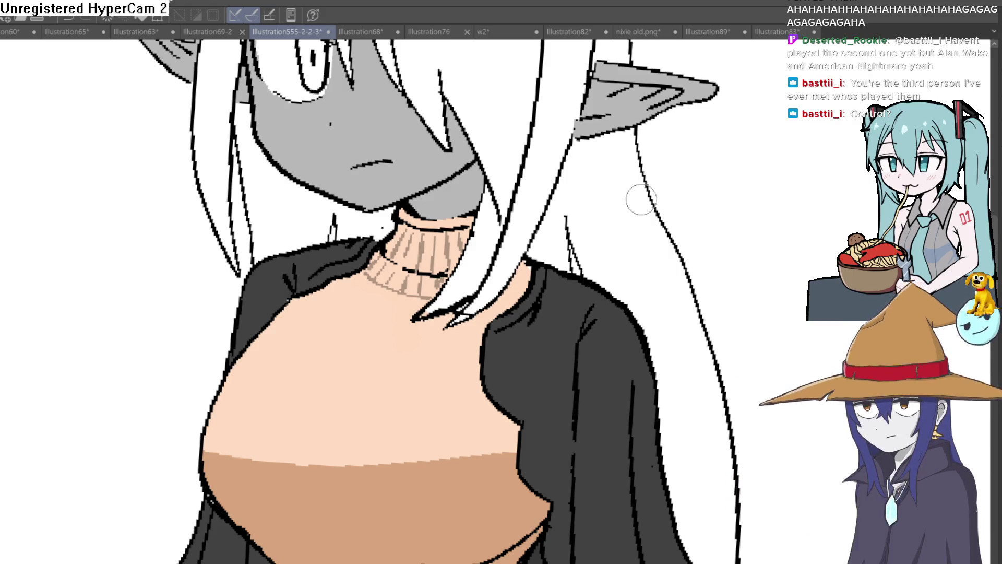
scroll(647, 325, "down", 2)
scroll(647, 324, "down", 1)
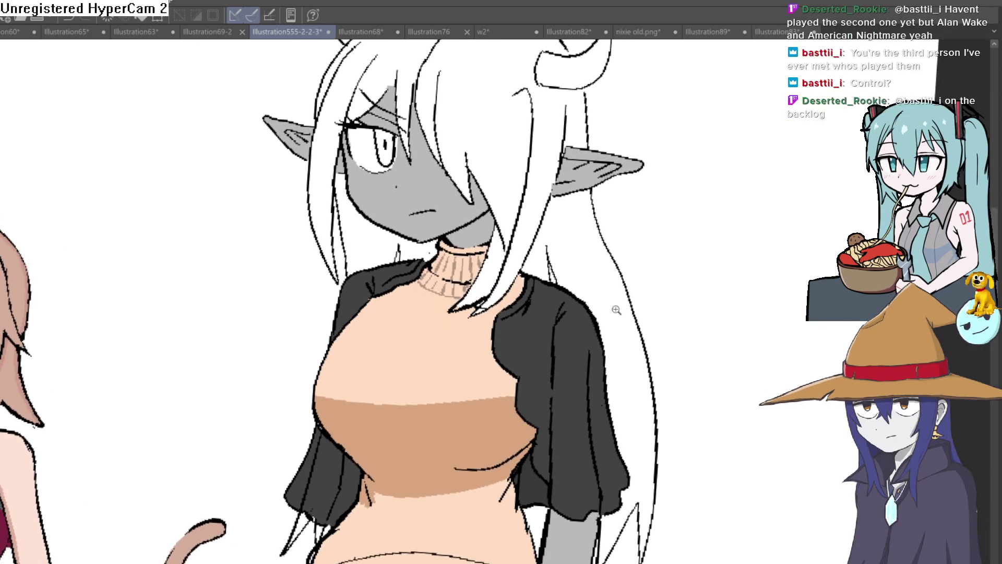
scroll(647, 325, "down", 1)
scroll(575, 311, "down", 1)
scroll(575, 310, "up", 2)
scroll(576, 311, "down", 1)
scroll(575, 298, "up", 2)
scroll(577, 269, "up", 1)
scroll(577, 269, "down", 2)
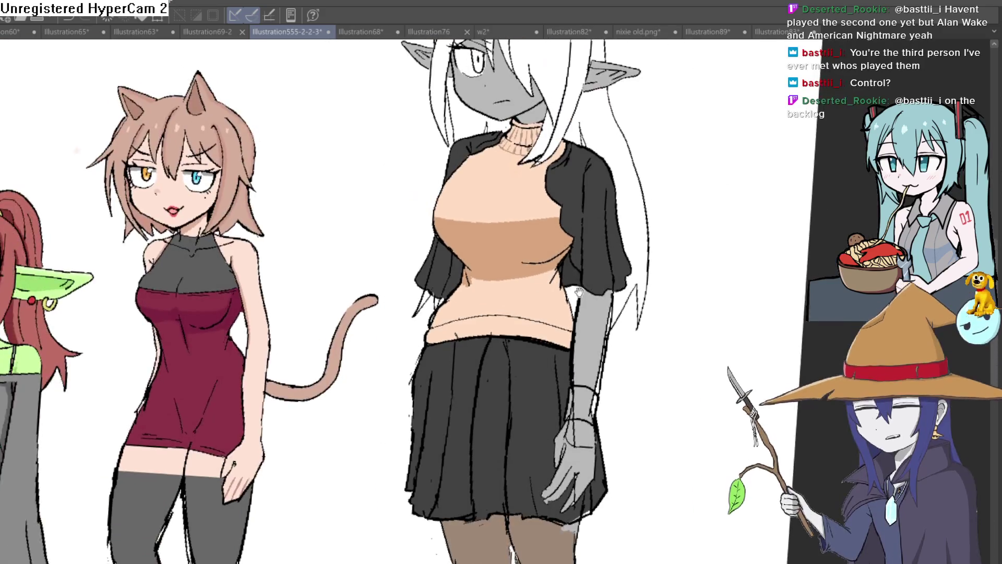
scroll(577, 269, "up", 1)
scroll(533, 295, "up", 3)
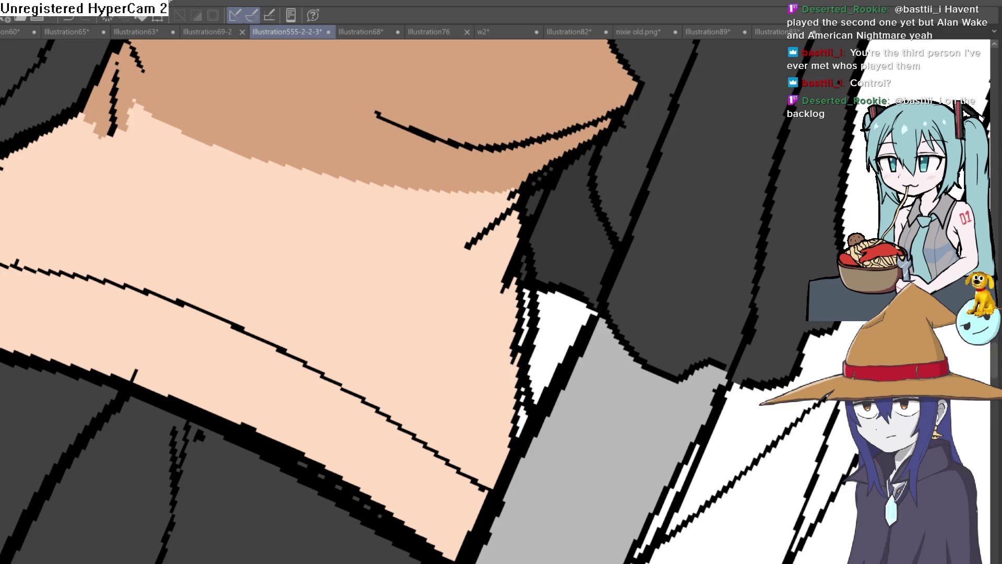
Paint sweater colour over white gaps along its jagged outline and extend the tan shadow below its edge
left_click_drag(515, 391, 512, 432)
mouse_move(519, 389)
left_mouse_down()
mouse_move(510, 340)
mouse_move(526, 211)
mouse_move(549, 180)
mouse_move(497, 206)
mouse_move(546, 208)
left_mouse_up()
scroll(514, 210, "down", 2)
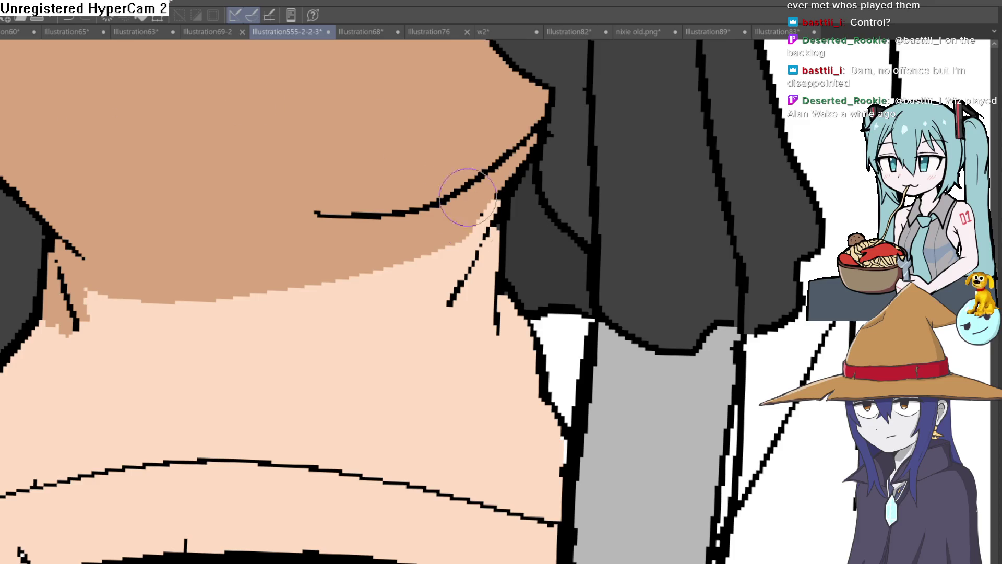
mouse_move(454, 243)
left_mouse_down()
mouse_move(461, 278)
mouse_move(509, 302)
mouse_move(530, 357)
left_mouse_up()
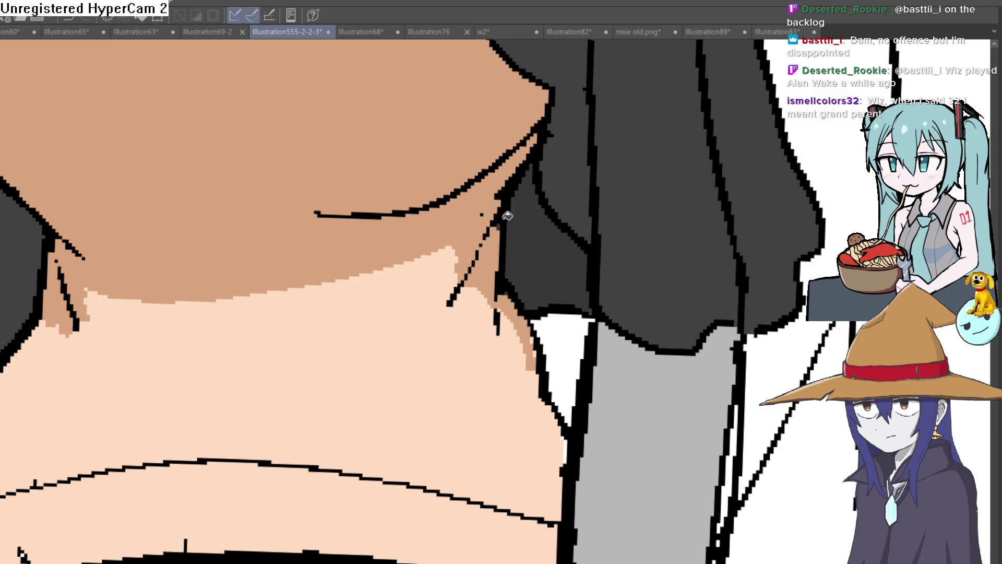
scroll(571, 301, "down", 5)
left_click_drag(570, 300, 539, 339)
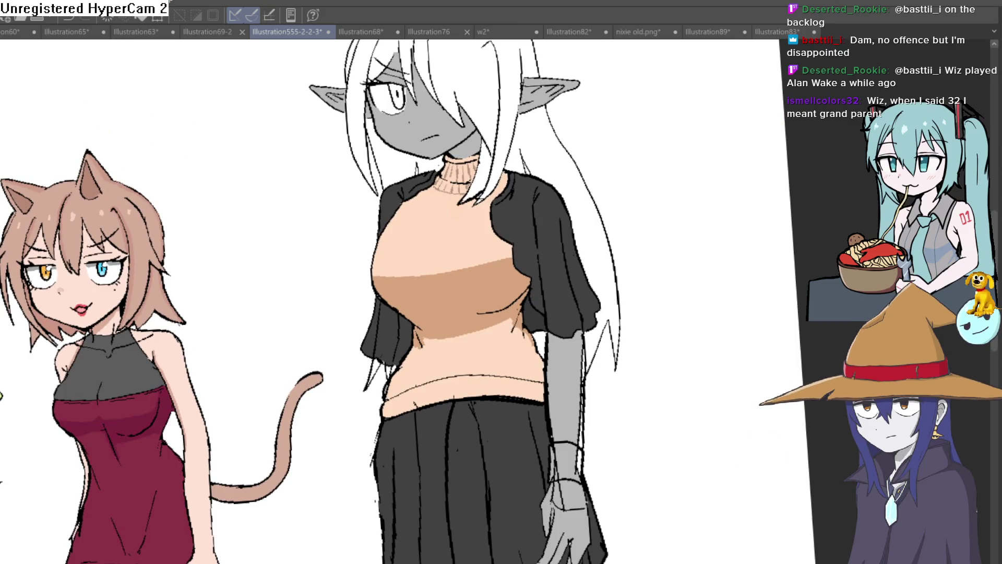
scroll(530, 297, "up", 5)
Ink a short crease across the sweater chest, outline a small shadow beside it, and fill it tan
left_click_drag(500, 338, 492, 367)
scroll(517, 408, "down", 5)
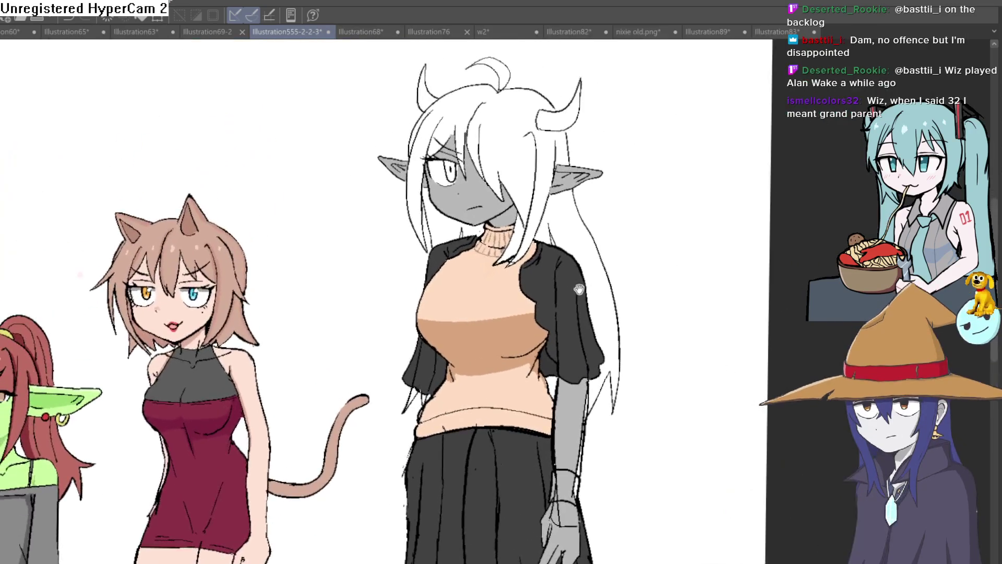
scroll(508, 307, "up", 3)
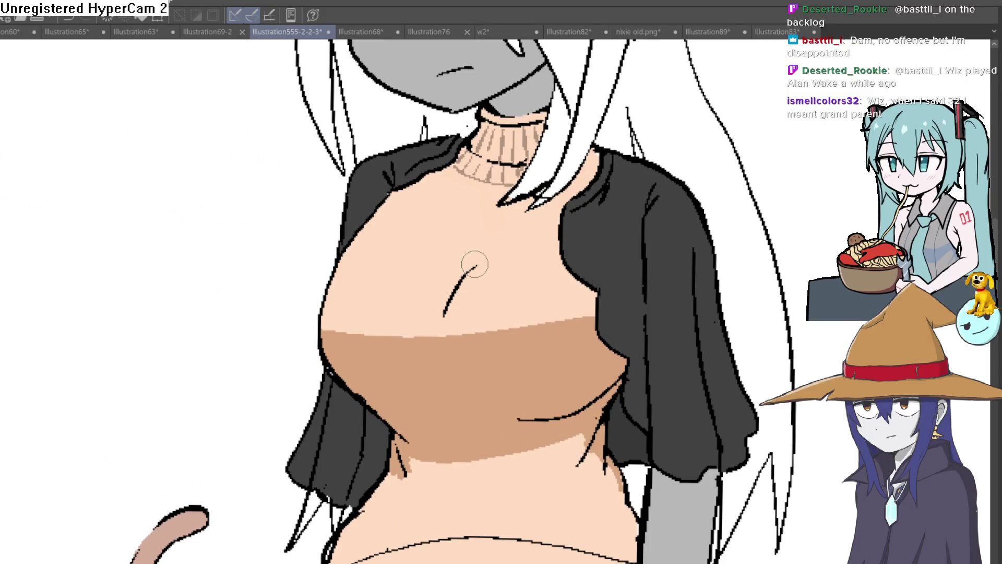
scroll(466, 268, "up", 2)
left_click_drag(496, 254, 449, 272)
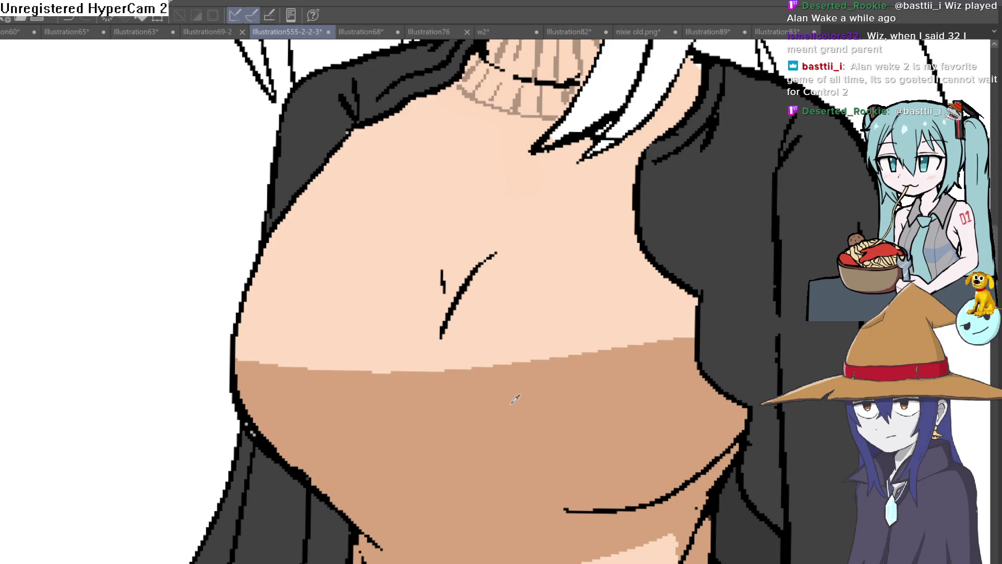
scroll(472, 279, "up", 2)
left_click_drag(509, 242, 436, 264)
left_click_drag(434, 309, 442, 317)
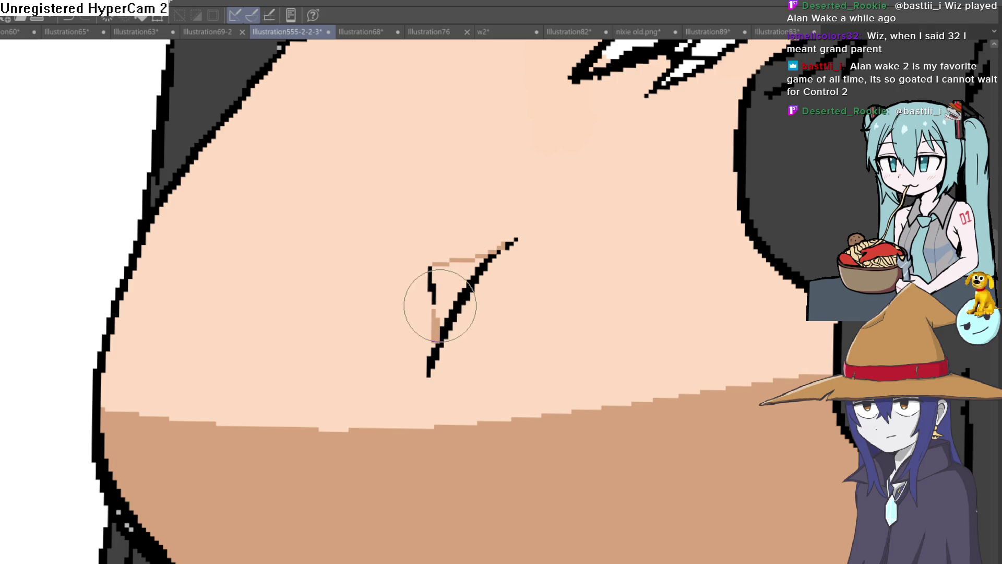
left_click(450, 294)
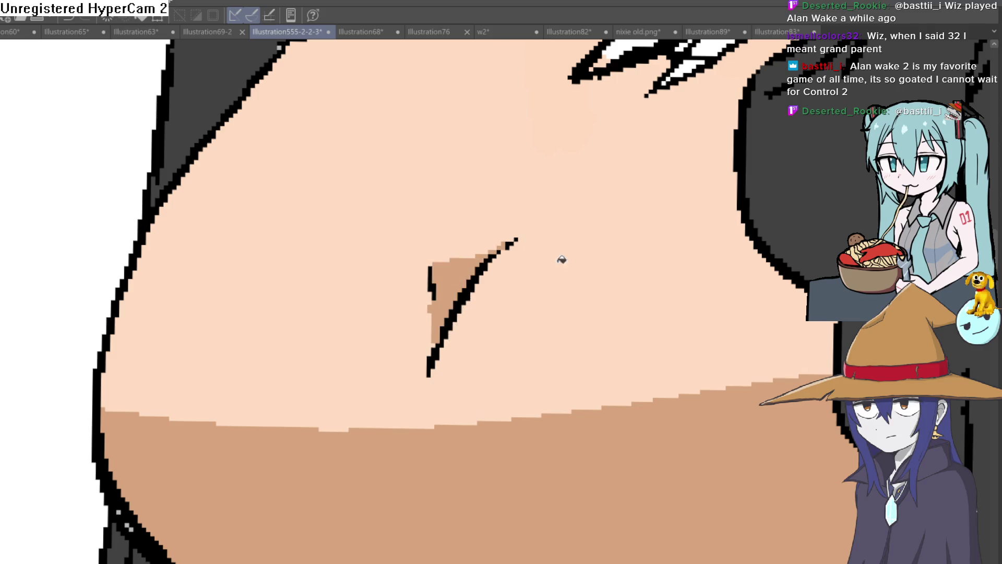
scroll(561, 260, "down", 4)
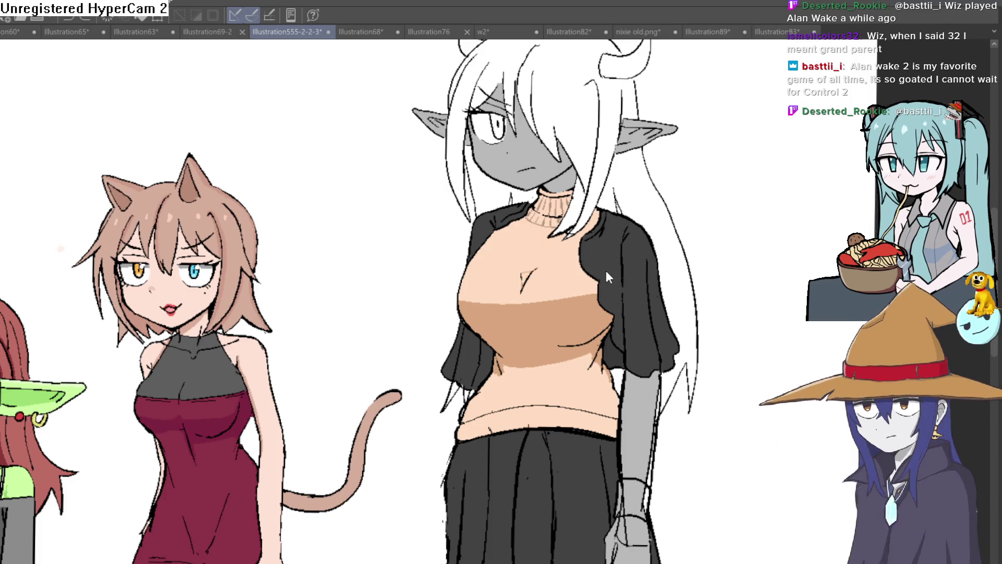
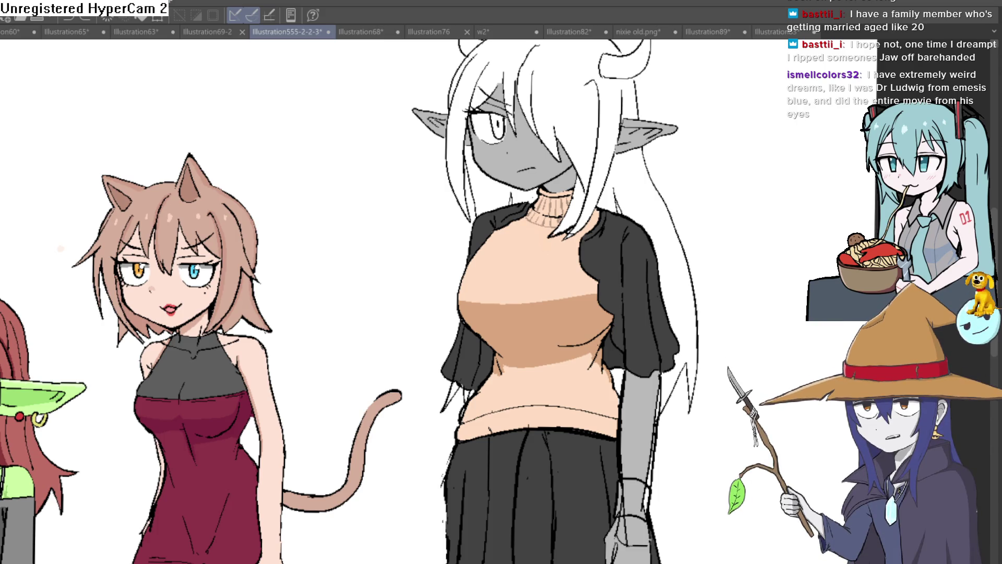
scroll(526, 333, "up", 1)
scroll(525, 334, "up", 2)
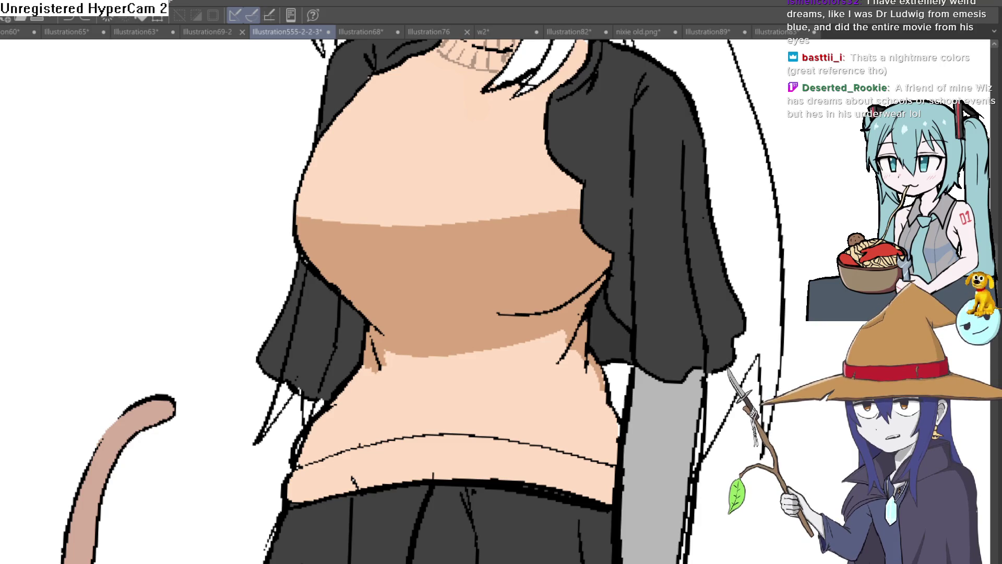
scroll(578, 212, "down", 5)
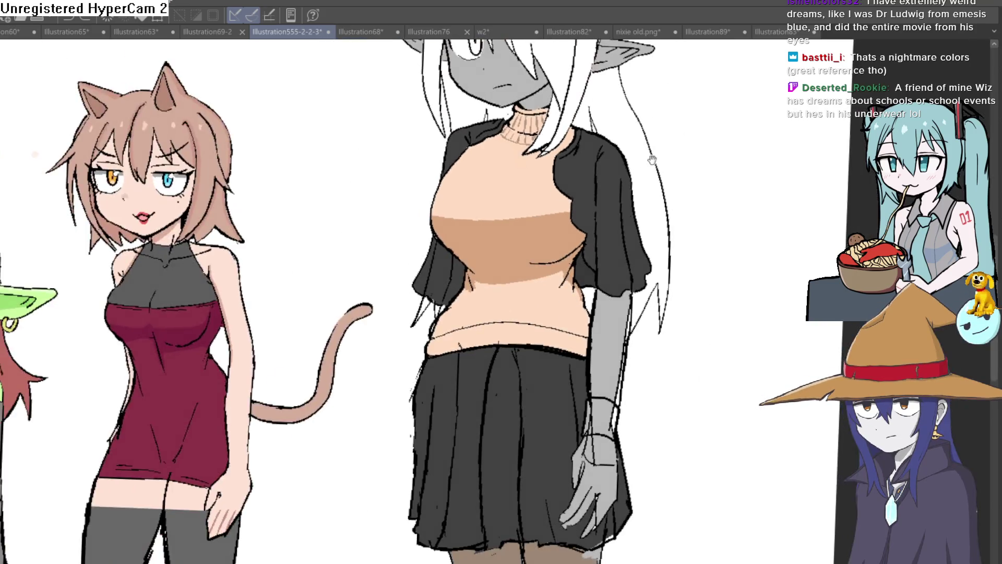
Erase the short stray line near the grey girl's waist
left_click_drag(579, 212, 103, 205)
scroll(345, 298, "down", 3)
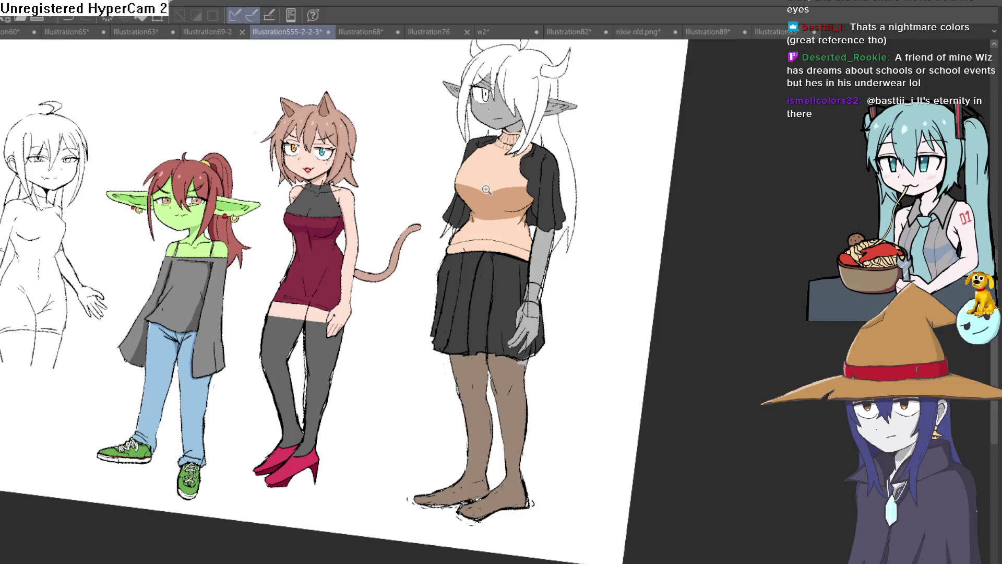
scroll(487, 190, "up", 5)
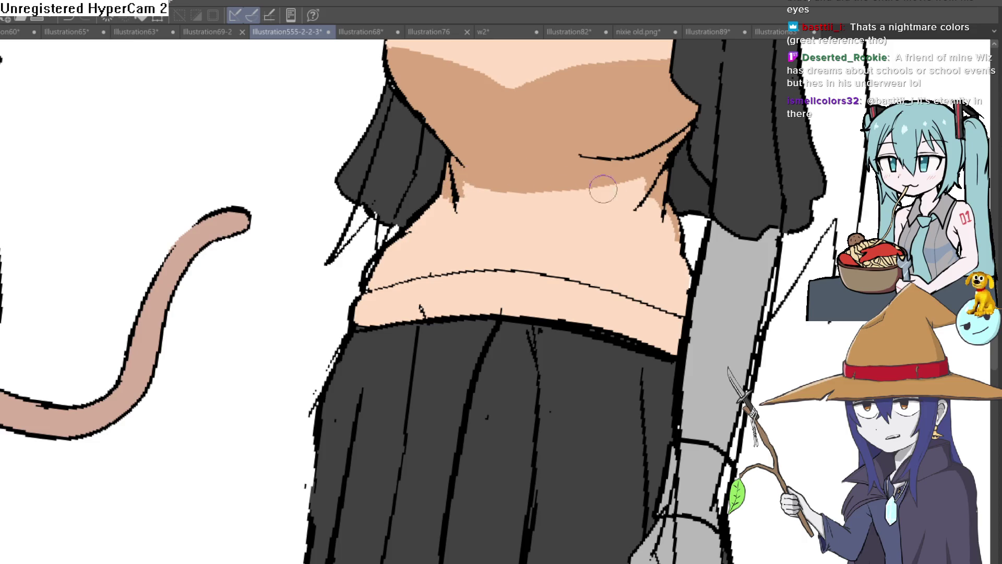
key("minus")
key("minus")
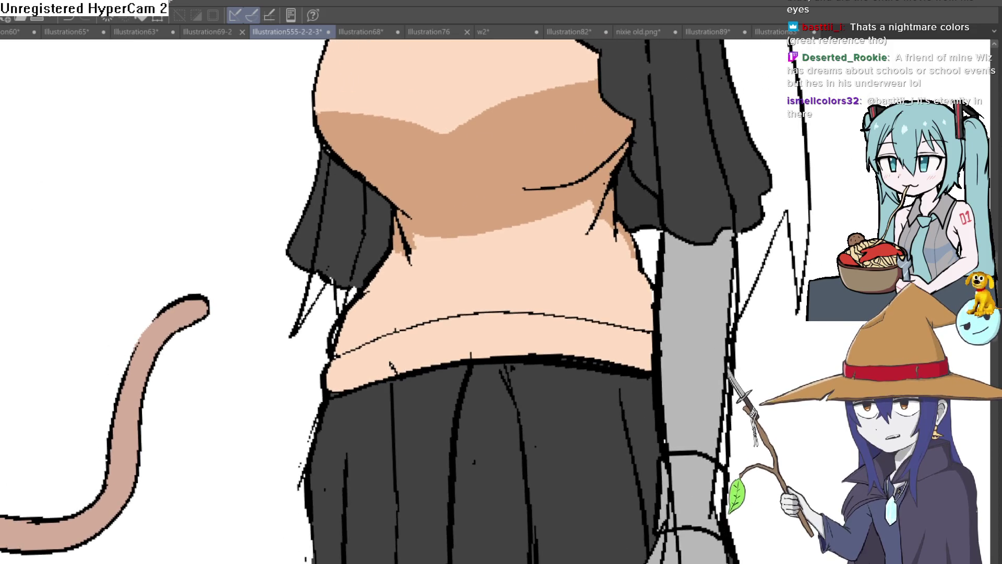
scroll(533, 183, "up", 2)
left_click_drag(534, 183, 626, 162)
scroll(578, 190, "down", 5)
Paint grey over the dark collar edge, then undo the grey over the chest
mouse_move(725, 262)
left_mouse_down()
mouse_move(603, 243)
mouse_move(516, 215)
left_mouse_up()
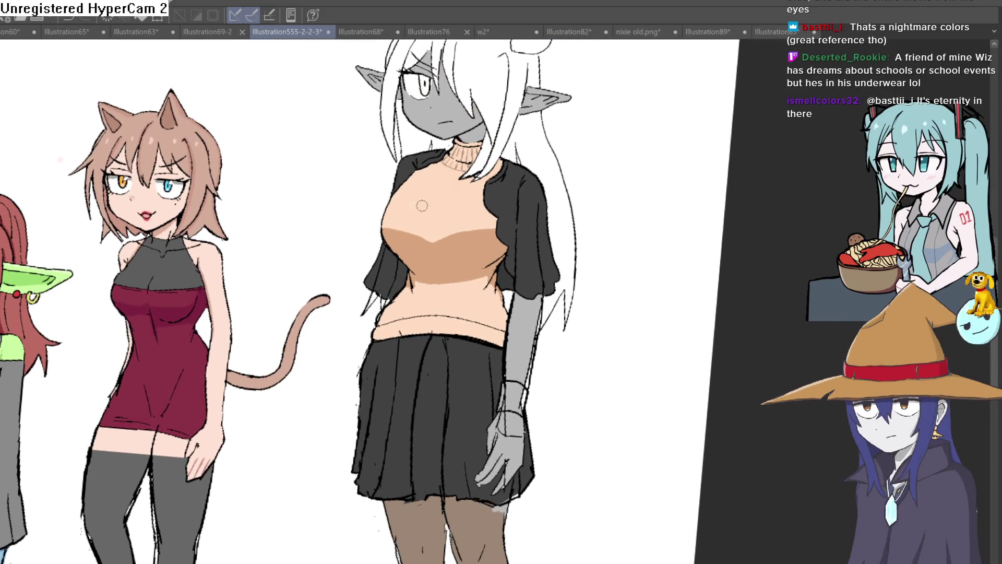
scroll(436, 176, "up", 5)
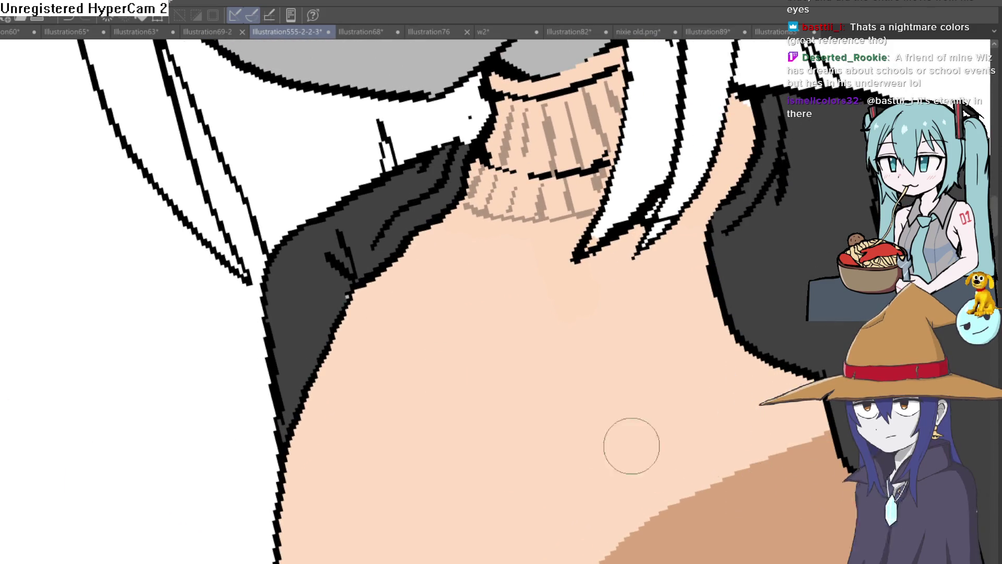
mouse_move(403, 307)
left_mouse_down()
mouse_move(426, 224)
mouse_move(384, 264)
mouse_move(381, 256)
left_mouse_up()
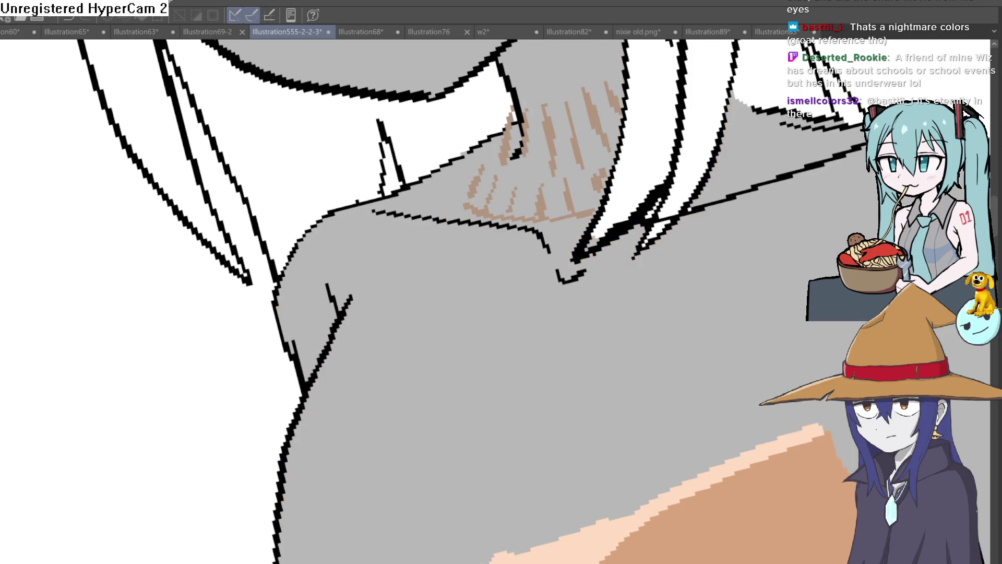
key("ctrl+y")
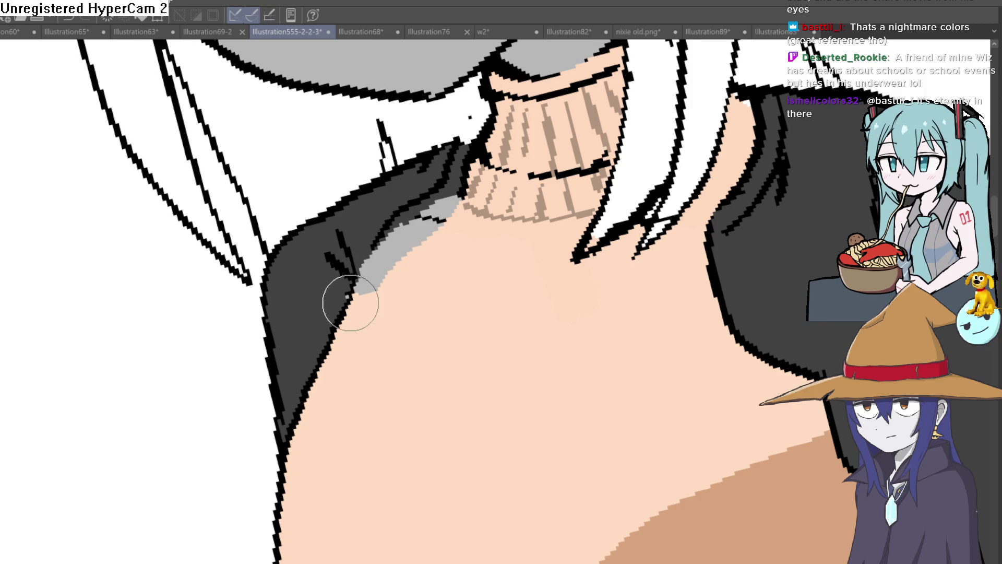
Redraw the dark shoulder outline up to the neck and straighten the canvas
left_click_drag(350, 303, 462, 188)
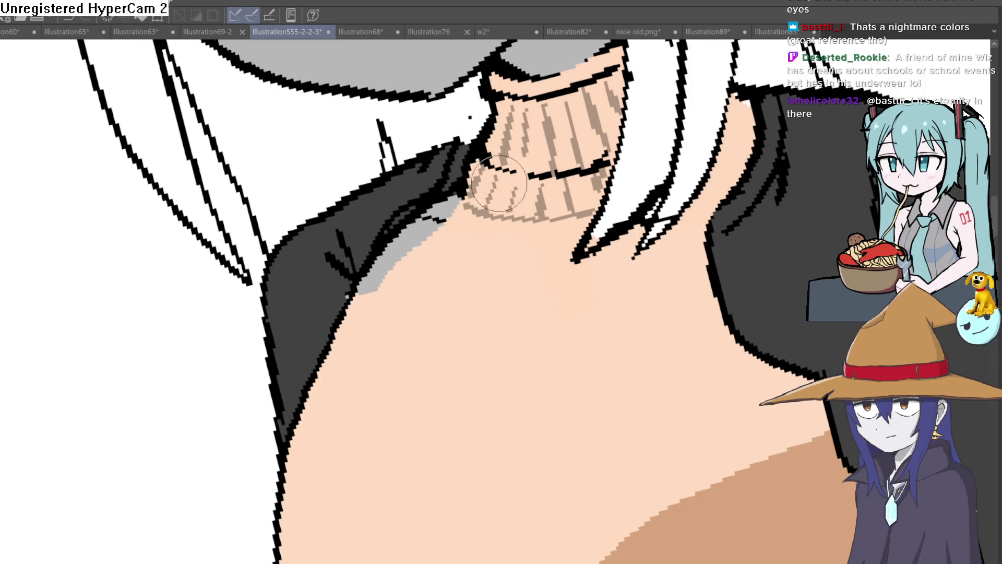
scroll(497, 184, "down", 10)
scroll(614, 218, "up", 1)
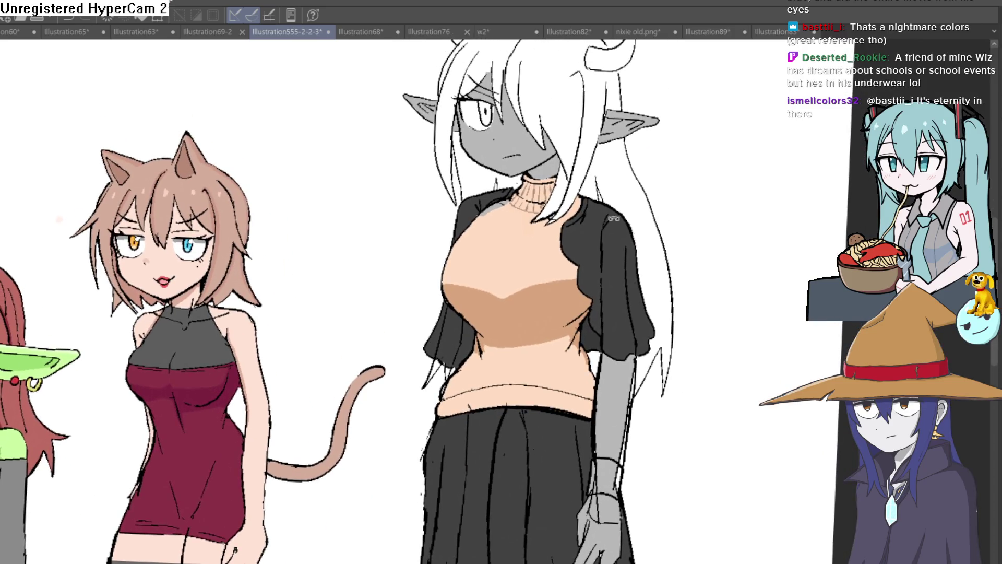
scroll(614, 218, "down", 2)
scroll(355, 292, "up", 4)
scroll(355, 292, "up", 1)
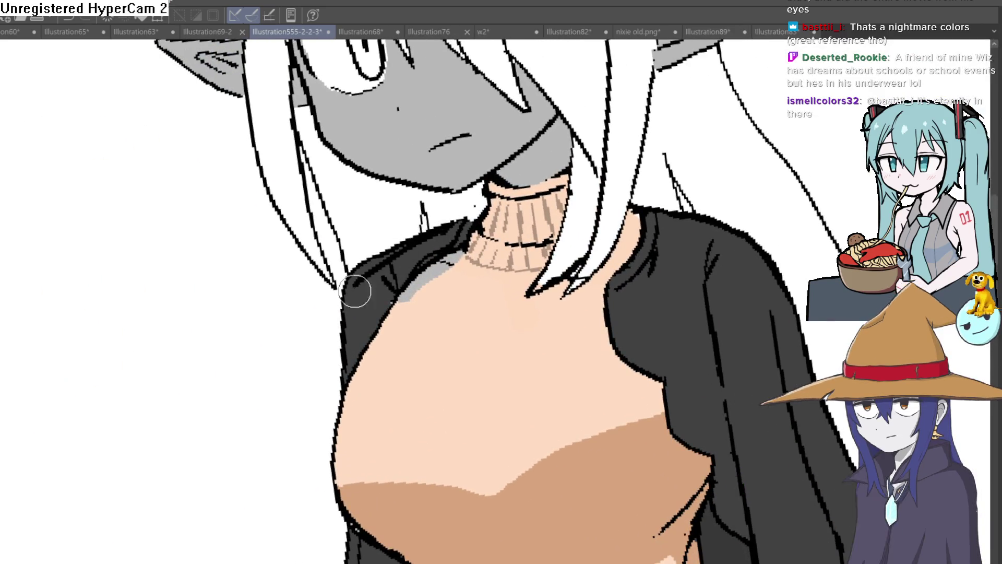
left_click_drag(360, 269, 442, 212)
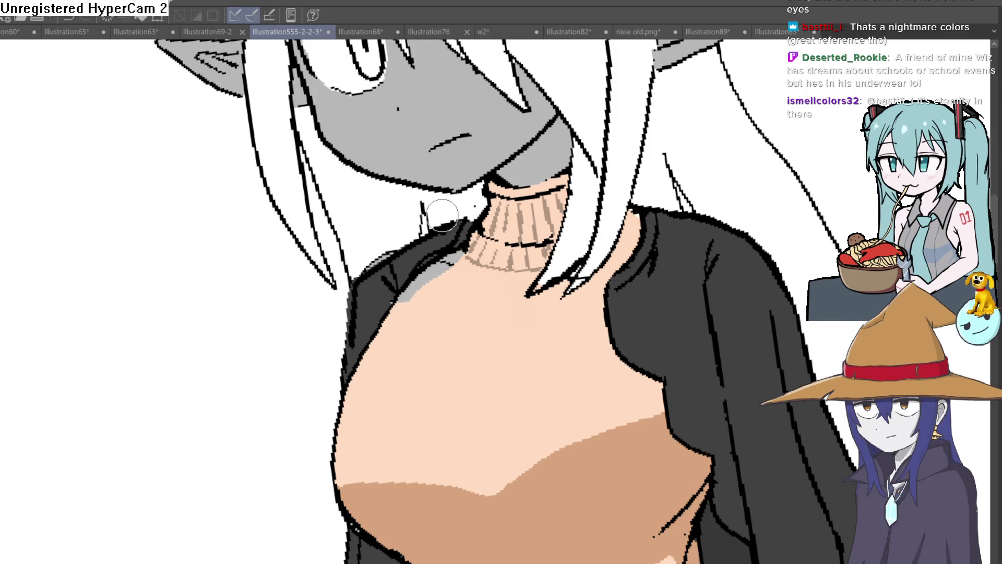
scroll(467, 213, "down", 3)
mouse_move(634, 216)
left_mouse_down()
mouse_move(647, 190)
mouse_move(618, 199)
mouse_move(629, 184)
left_mouse_up()
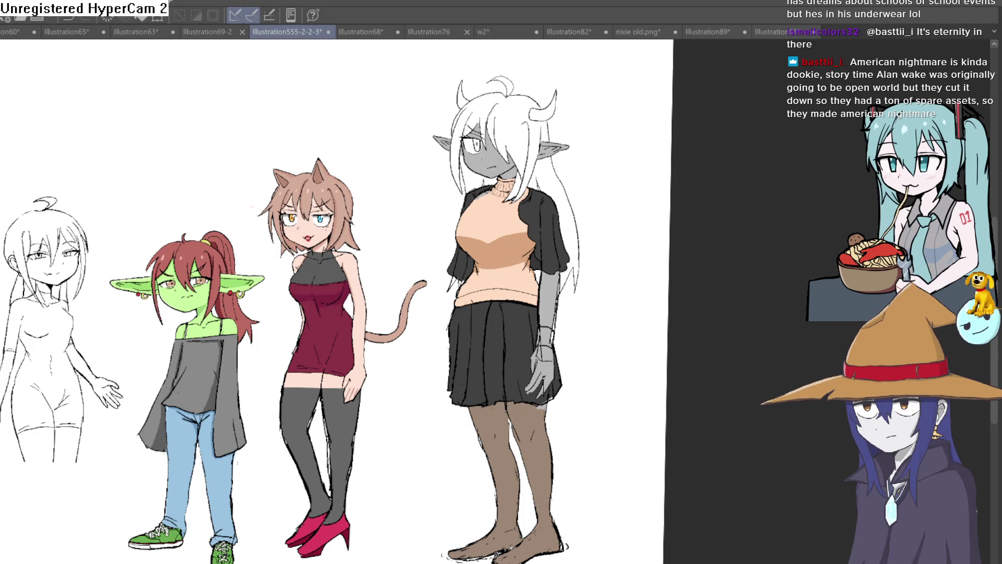
scroll(470, 196, "up", 5)
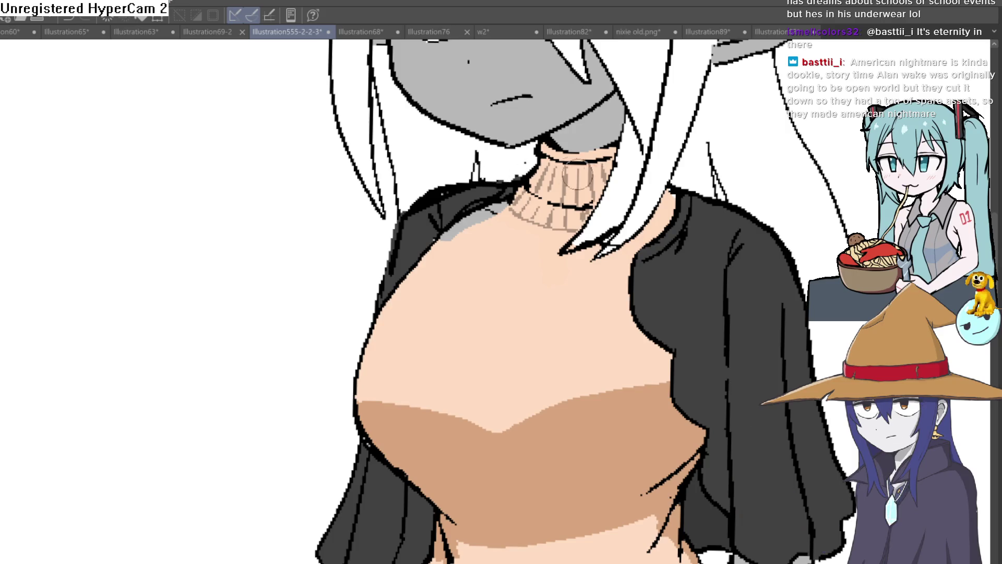
scroll(670, 222, "down", 5)
left_click_drag(671, 223, 469, 221)
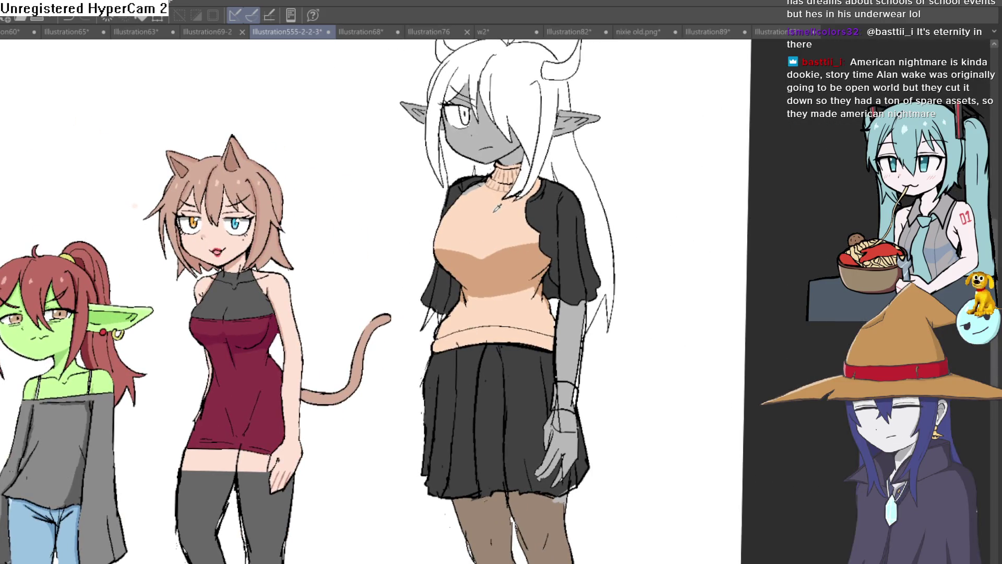
scroll(465, 195, "up", 5)
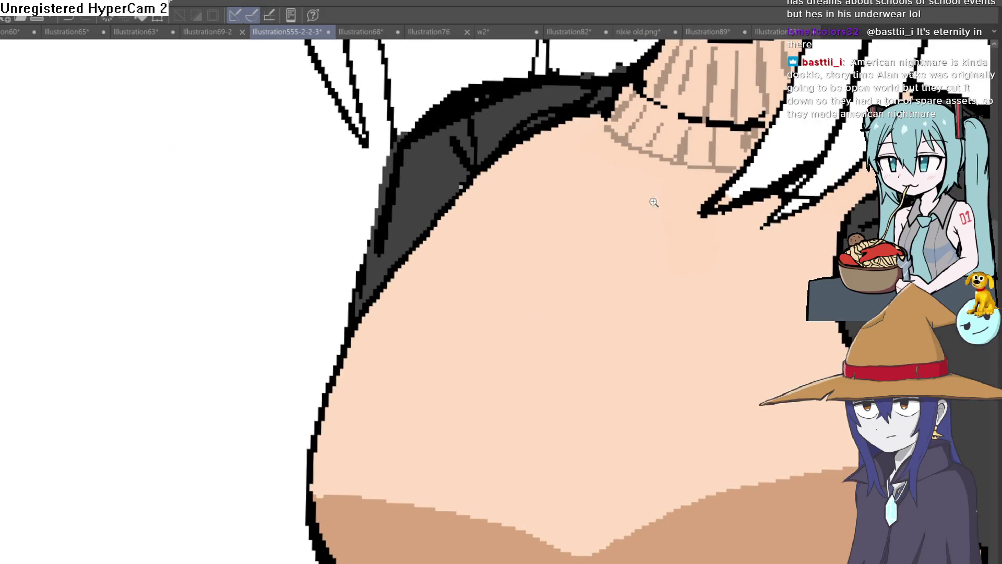
scroll(654, 203, "down", 5)
scroll(422, 249, "up", 1)
scroll(422, 249, "up", 1)
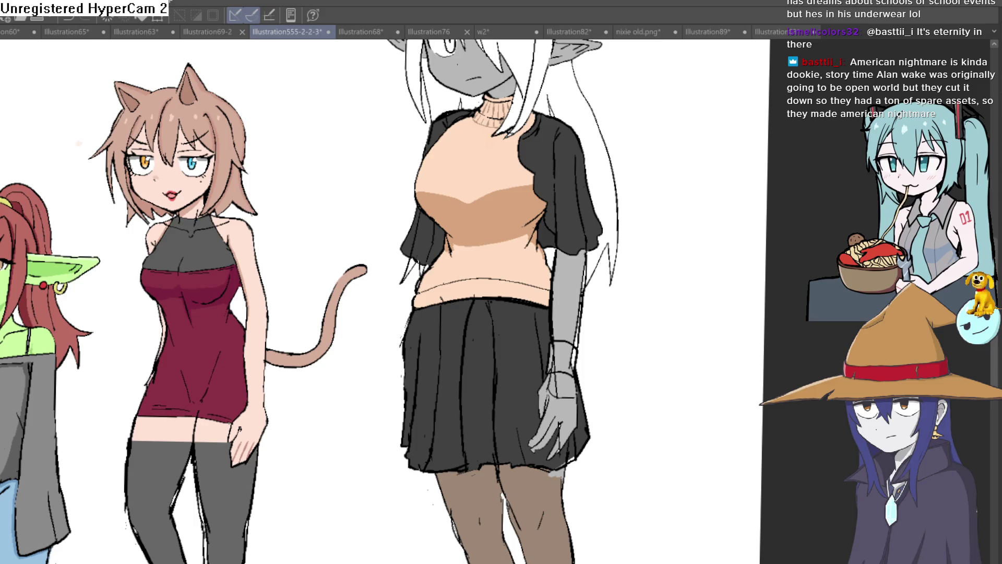
left_click_drag(175, 391, 112, 430)
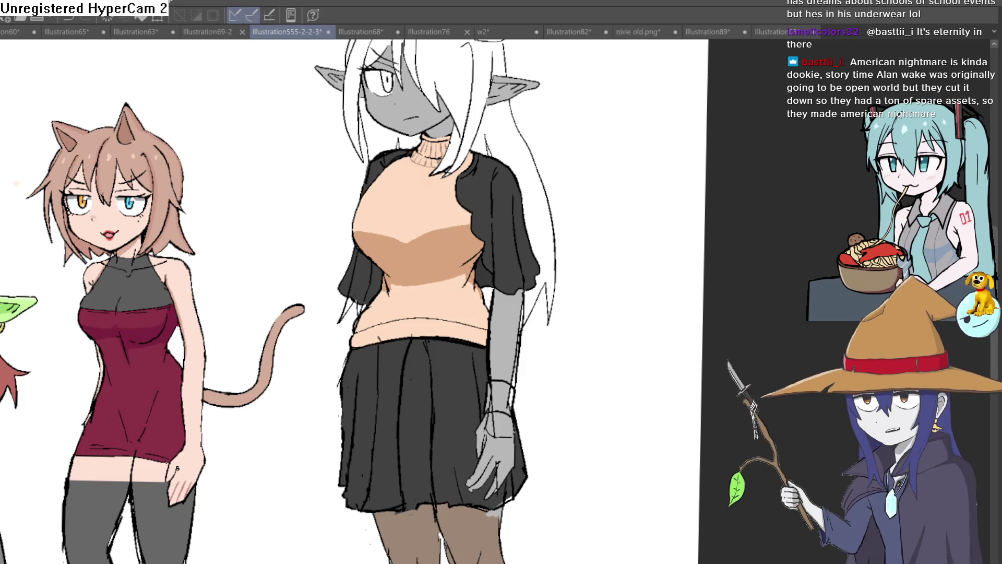
scroll(103, 47, "up", 2)
scroll(110, 220, "up", 2)
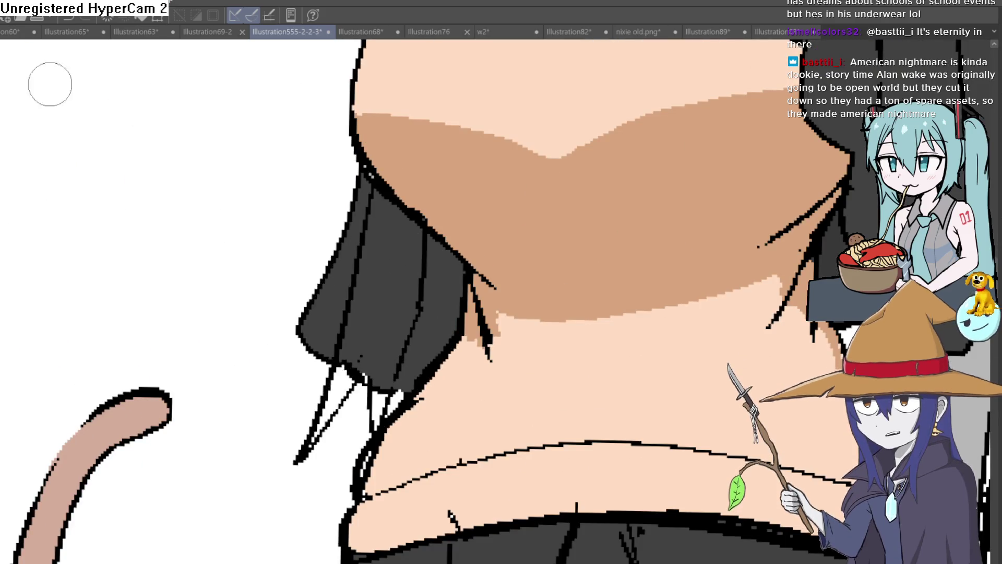
Erase the stray line inside the dark hair beside the waist, rotating the canvas as needed
mouse_move(418, 253)
left_mouse_down()
mouse_move(409, 325)
mouse_move(369, 369)
mouse_move(347, 352)
mouse_move(365, 168)
mouse_move(425, 233)
mouse_move(459, 173)
left_mouse_up()
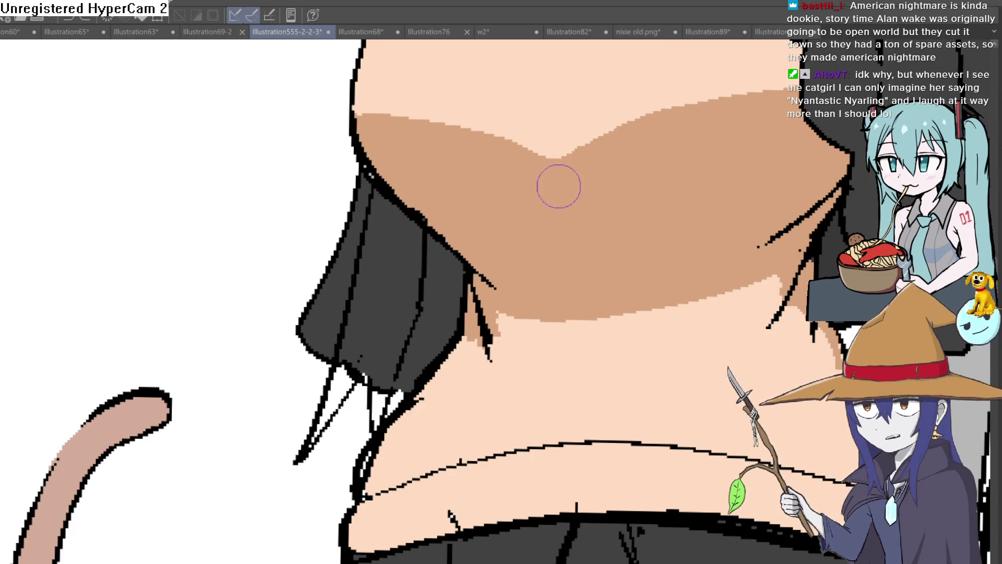
key("minus")
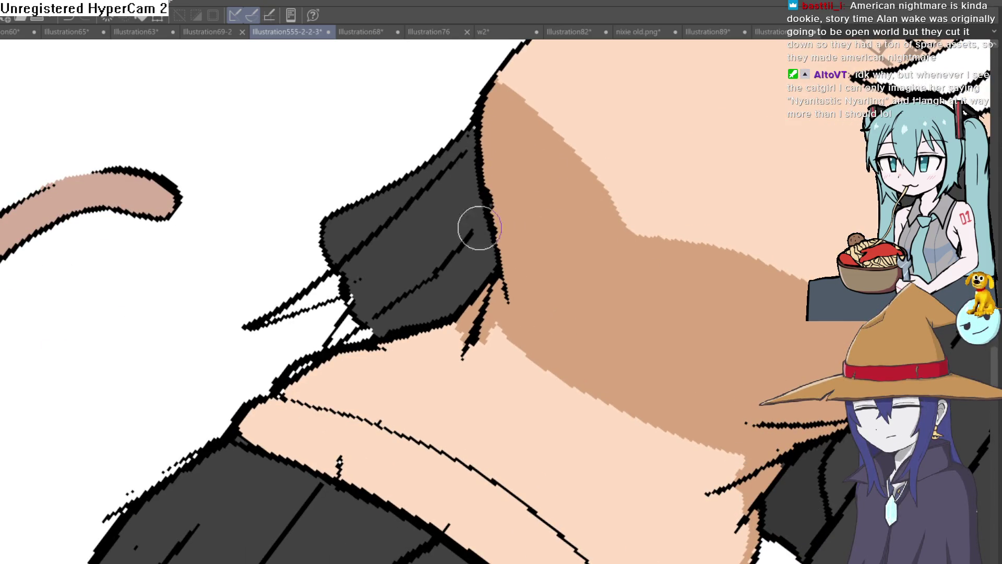
key("minus")
key("minus")
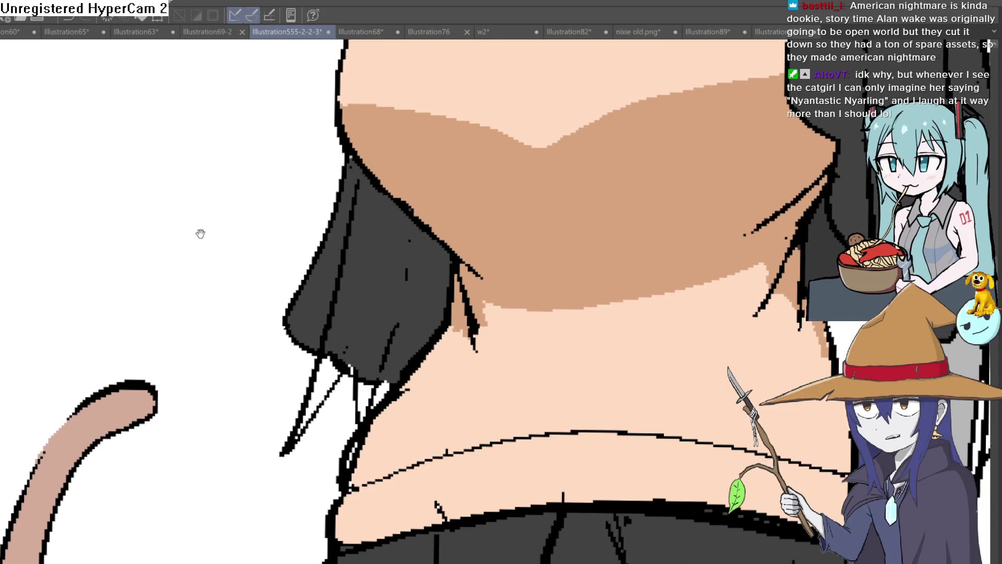
left_click_drag(199, 231, 703, 266)
scroll(702, 266, "down", 2)
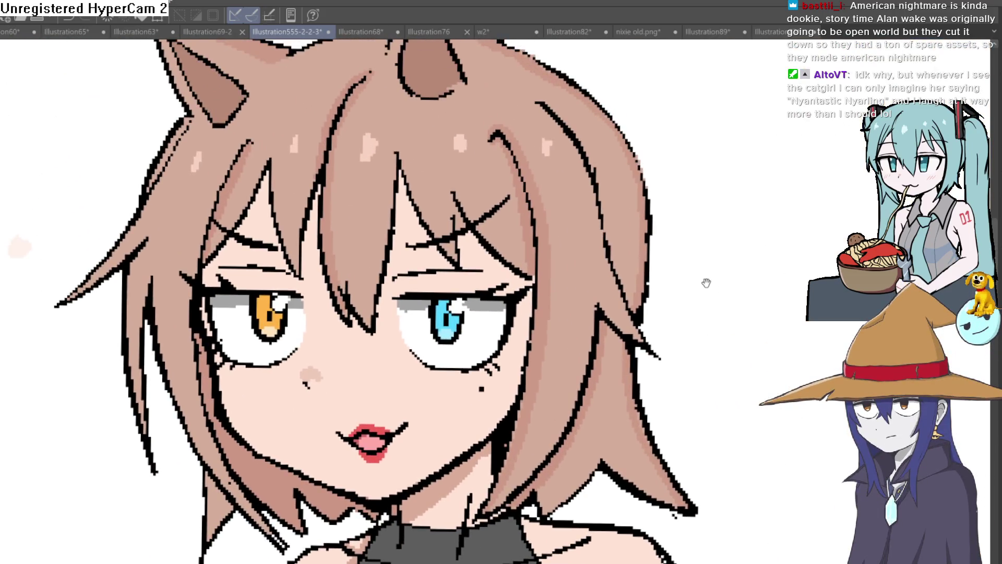
scroll(707, 220, "down", 2)
scroll(696, 268, "down", 1)
scroll(572, 227, "up", 5)
scroll(572, 226, "up", 1)
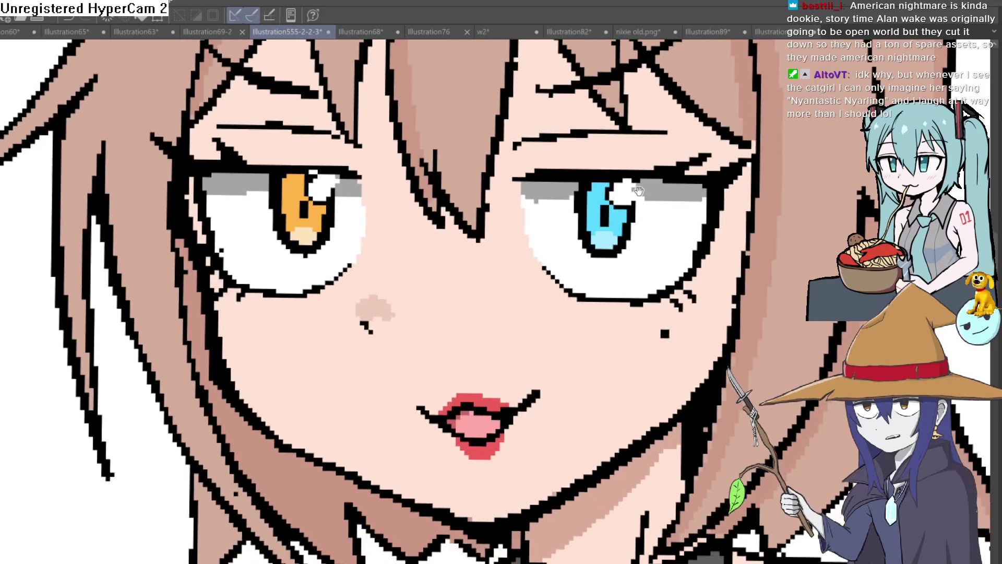
scroll(588, 230, "down", 1)
scroll(619, 239, "down", 2)
scroll(619, 239, "up", 1)
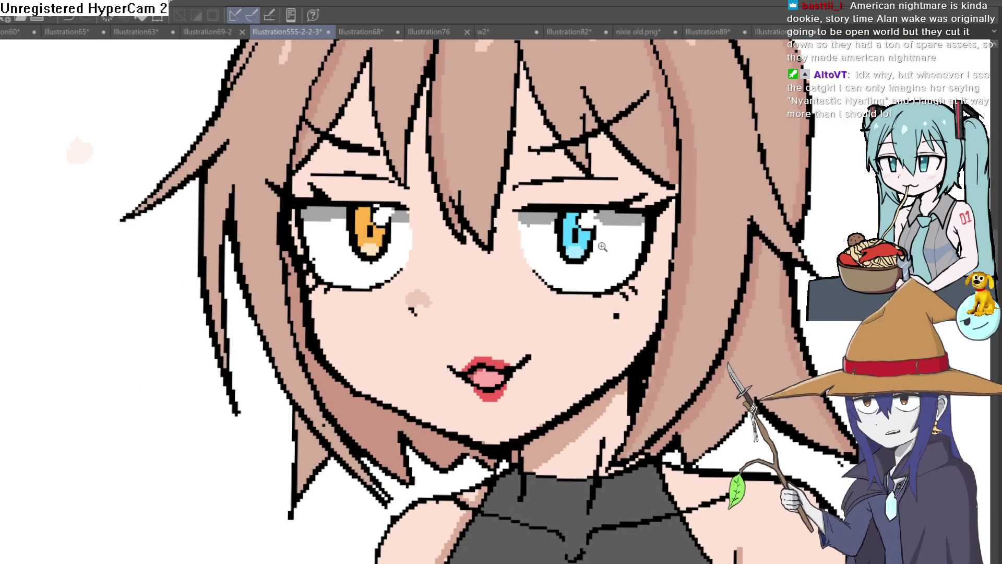
scroll(604, 242, "down", 2)
scroll(587, 244, "up", 2)
scroll(570, 247, "down", 1)
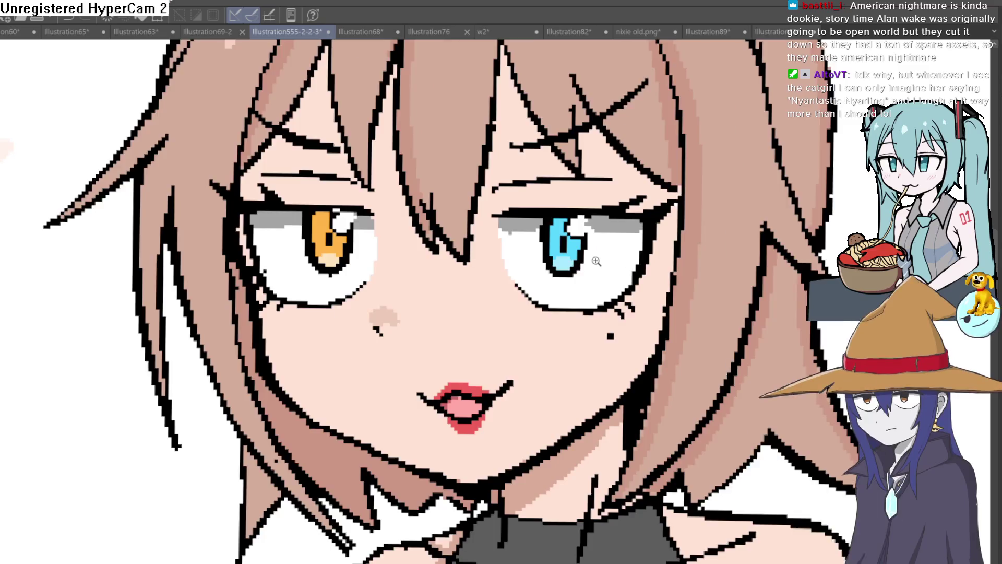
scroll(596, 261, "down", 2)
scroll(611, 252, "down", 1)
scroll(634, 239, "up", 1)
scroll(658, 227, "up", 2)
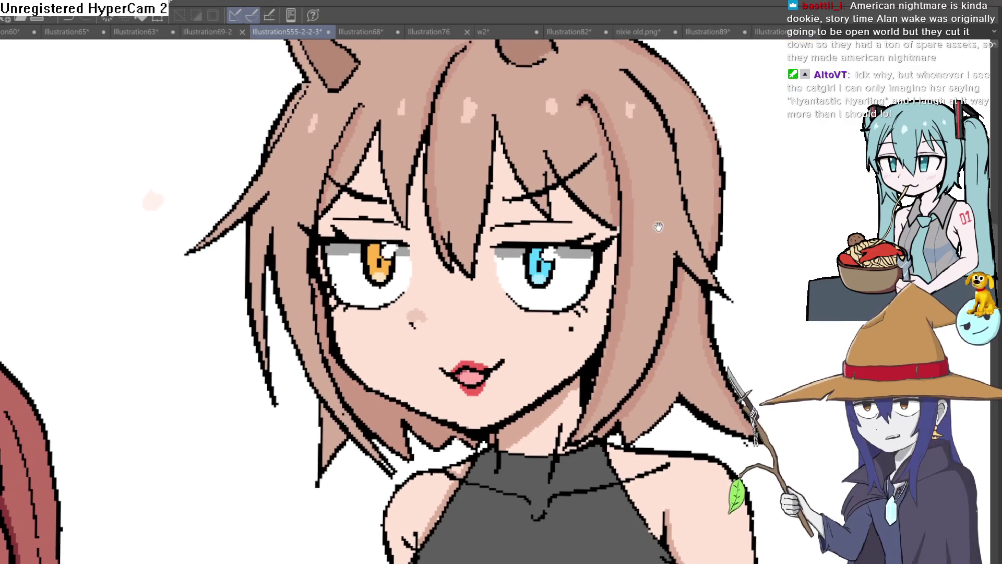
scroll(535, 307, "down", 1)
scroll(535, 307, "up", 4)
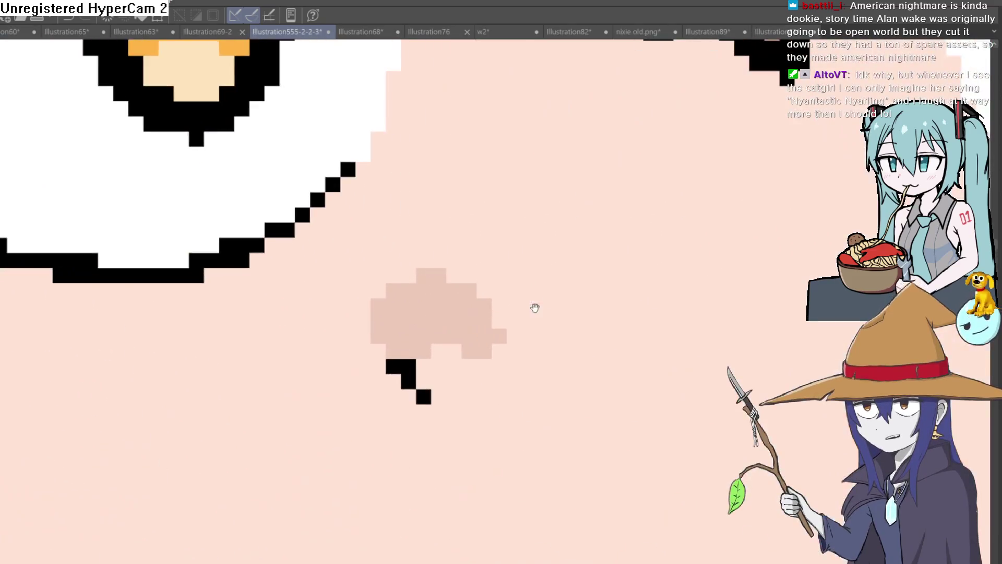
scroll(561, 338, "down", 3)
scroll(700, 340, "down", 1)
scroll(517, 322, "up", 1)
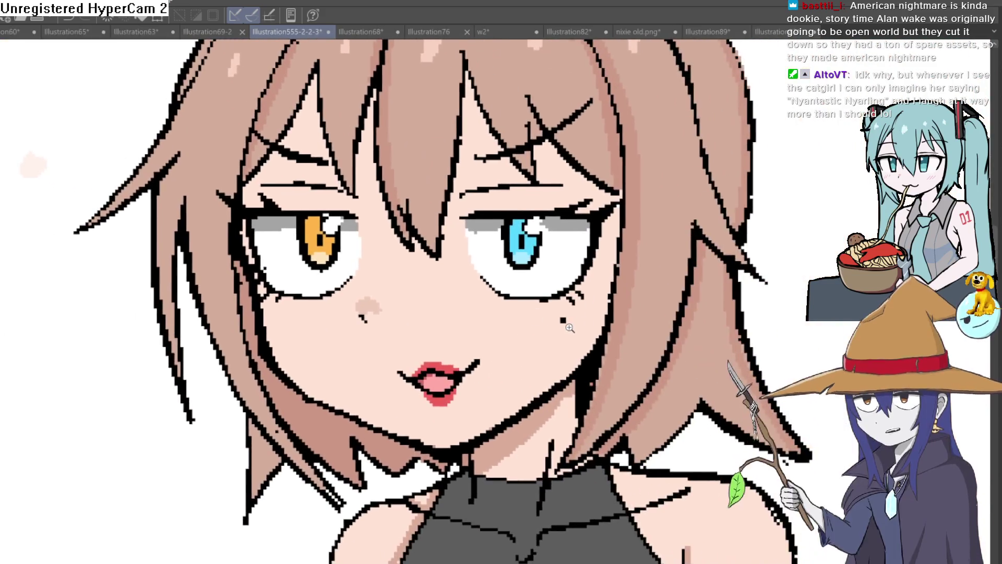
scroll(653, 304, "up", 3)
scroll(687, 276, "up", 1)
scroll(672, 287, "down", 5)
scroll(655, 313, "up", 2)
scroll(688, 314, "down", 2)
scroll(629, 307, "up", 1)
scroll(628, 307, "down", 3)
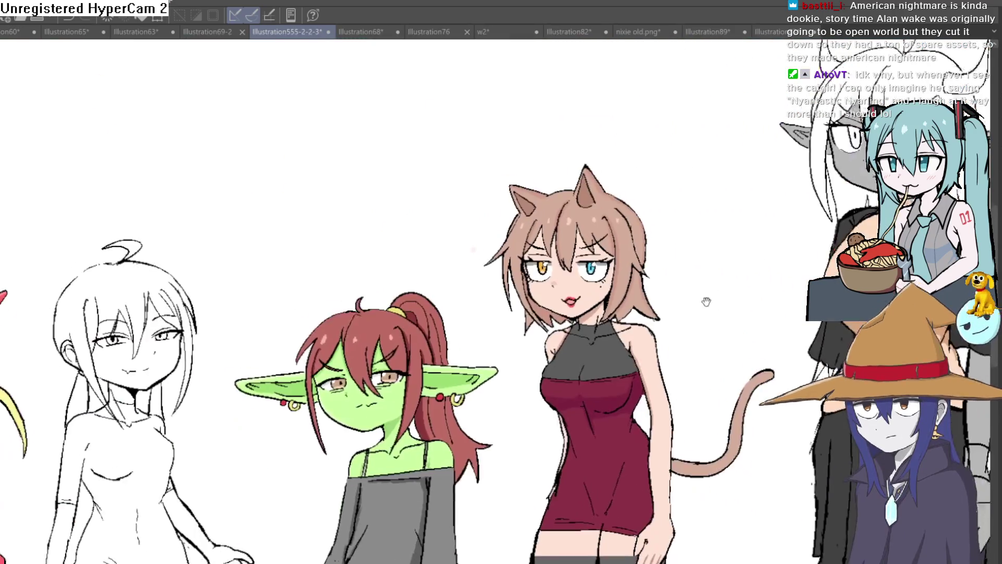
scroll(705, 298, "up", 1)
scroll(665, 242, "up", 1)
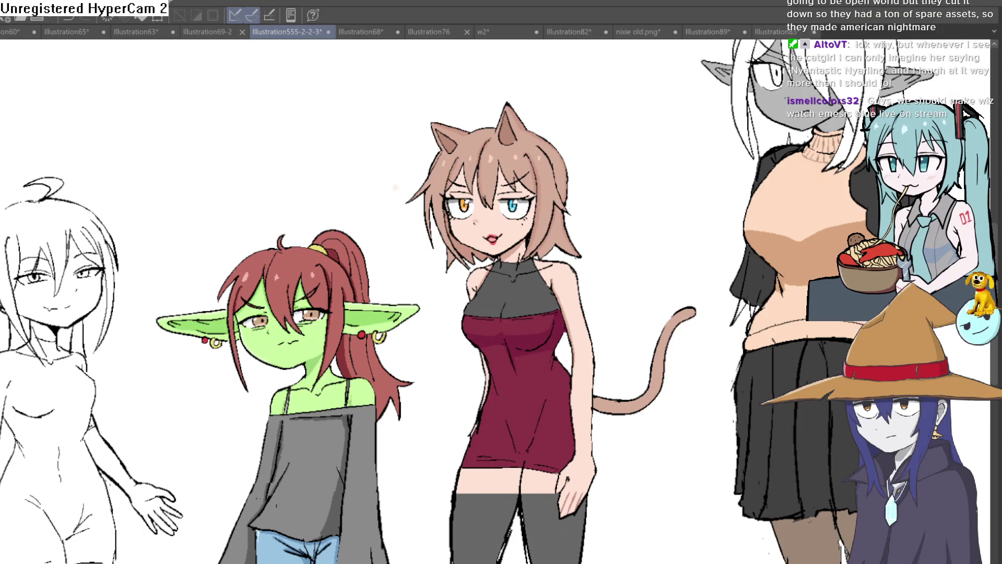
scroll(513, 313, "down", 1)
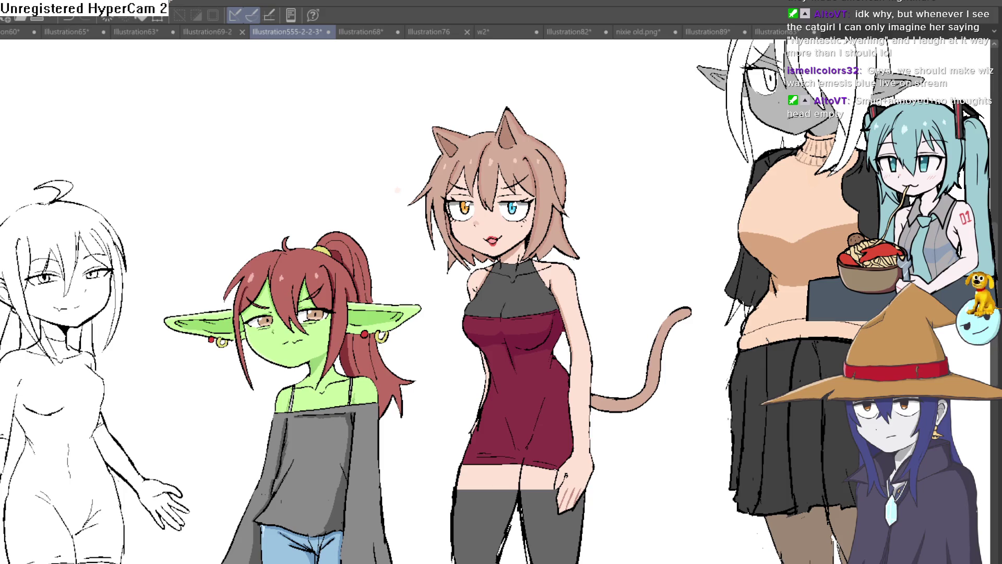
key("h")
key("h")
key("h")
key("h")
scroll(709, 238, "up", 1)
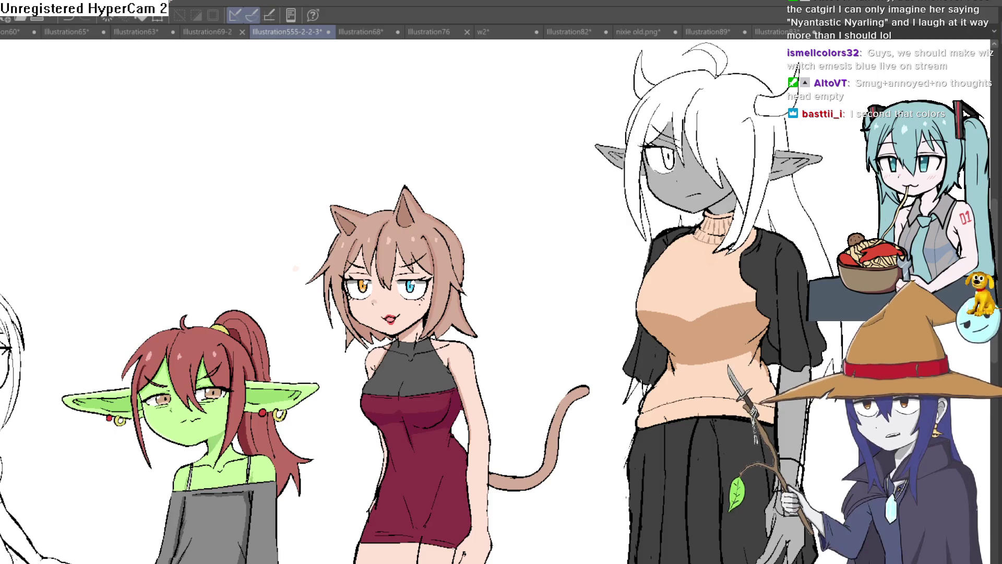
scroll(416, 302, "down", 2)
scroll(415, 302, "up", 3)
scroll(687, 208, "down", 1)
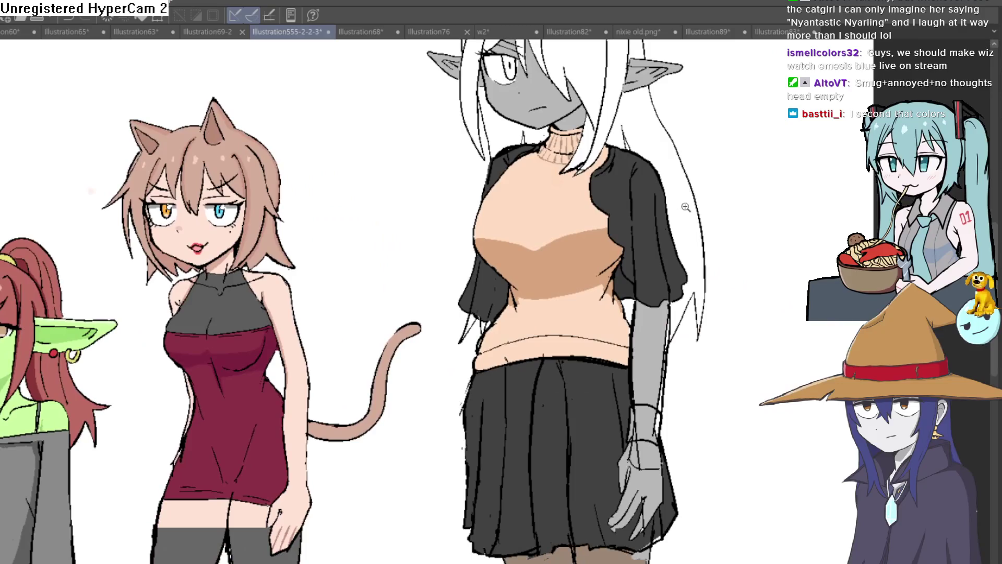
scroll(631, 197, "up", 3)
scroll(586, 279, "up", 1)
left_click_drag(587, 279, 576, 306)
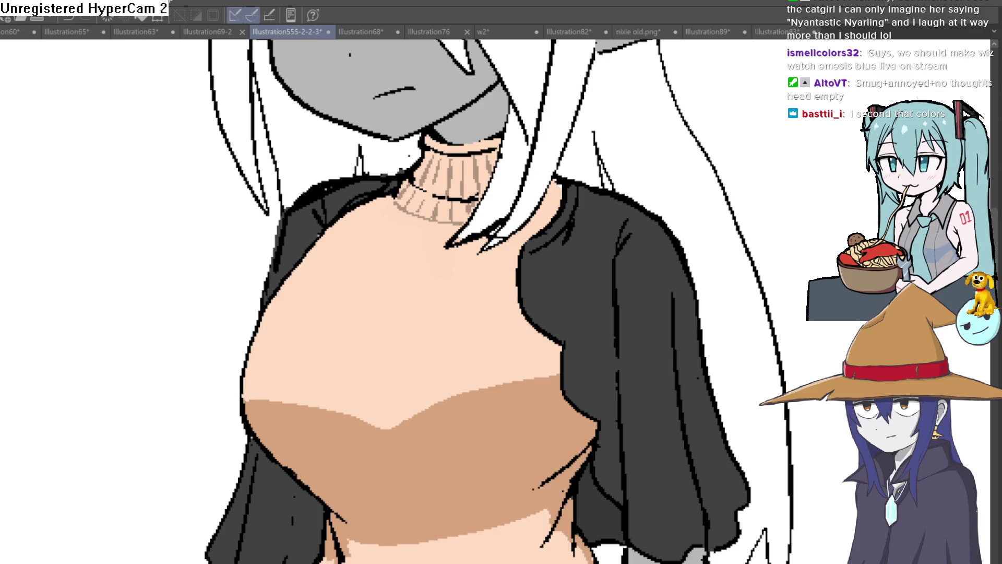
scroll(500, 190, "down", 1)
scroll(500, 189, "down", 3)
scroll(499, 189, "down", 1)
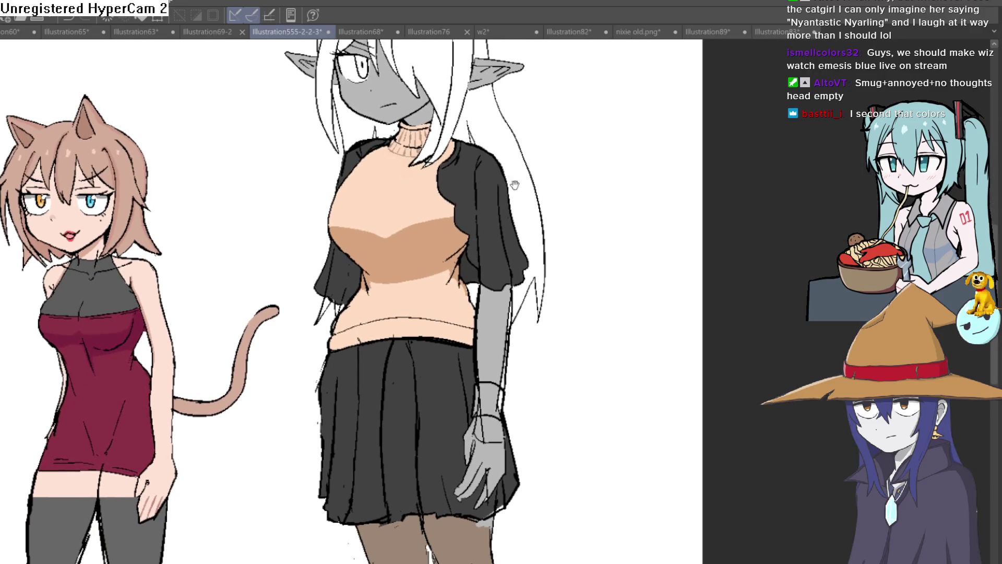
scroll(501, 181, "down", 1)
scroll(509, 164, "down", 3)
scroll(518, 140, "down", 5)
scroll(502, 302, "up", 3)
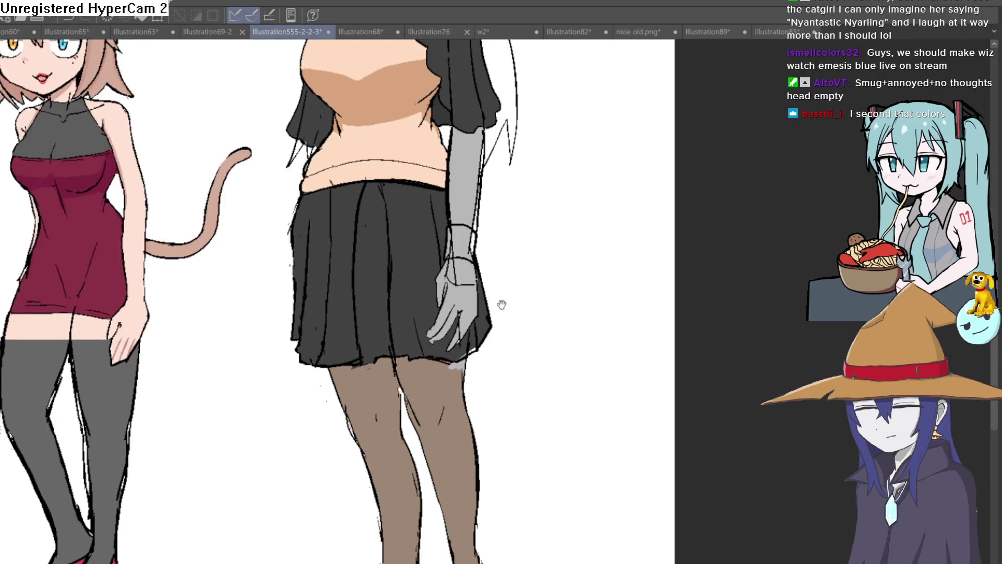
scroll(501, 302, "up", 2)
scroll(505, 291, "down", 1)
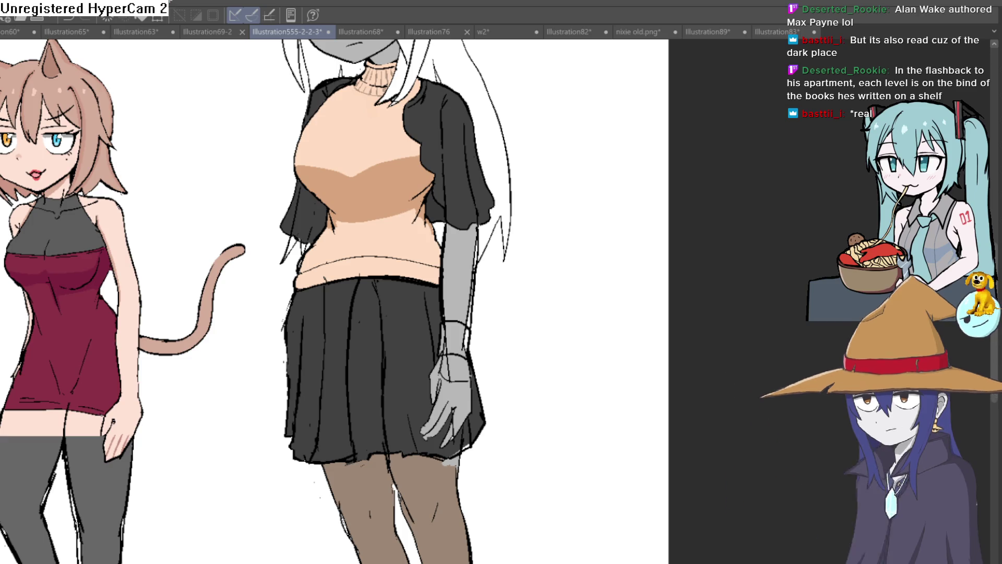
Undo the stray black stroke and bring more of the characters into view
key("ctrl+z")
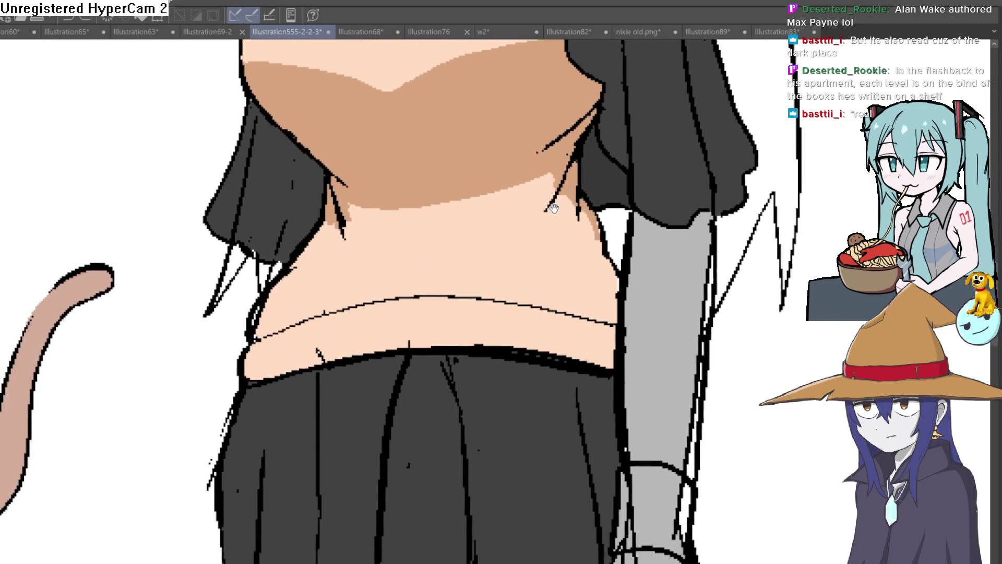
mouse_move(388, 221)
left_mouse_down()
mouse_move(337, 224)
mouse_move(548, 226)
mouse_move(586, 308)
left_mouse_up()
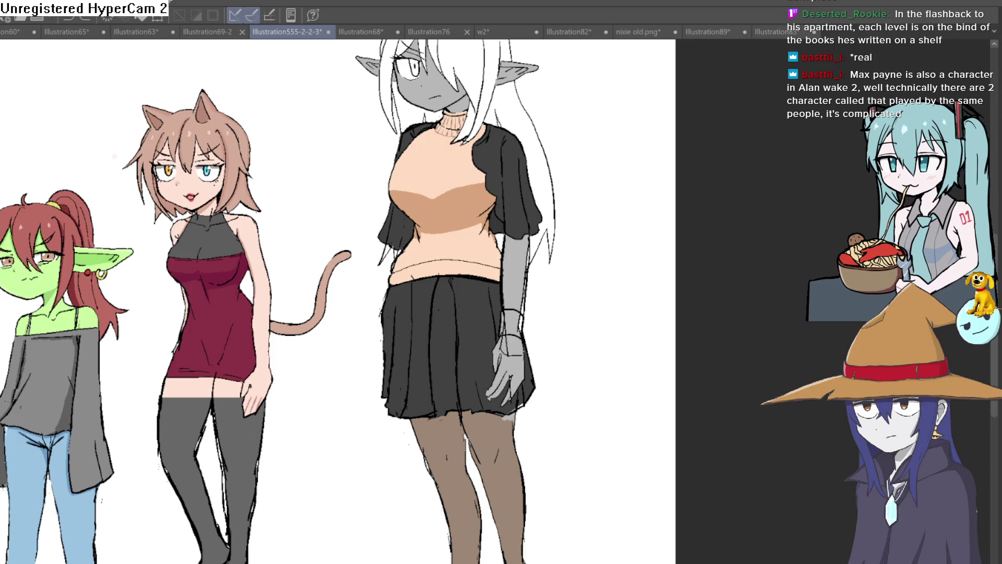
scroll(493, 219, "up", 2)
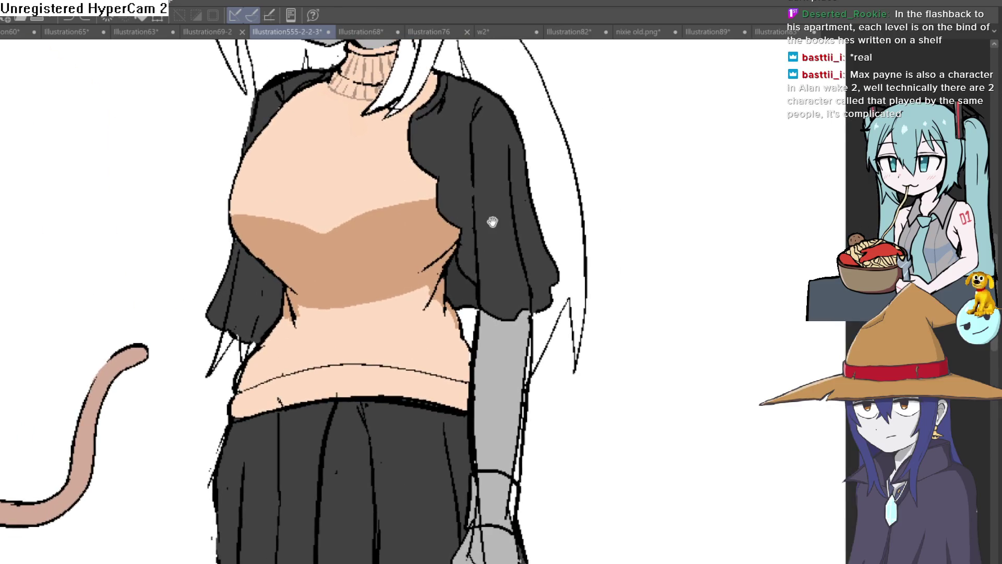
scroll(583, 237, "up", 2)
left_click_drag(583, 237, 543, 201)
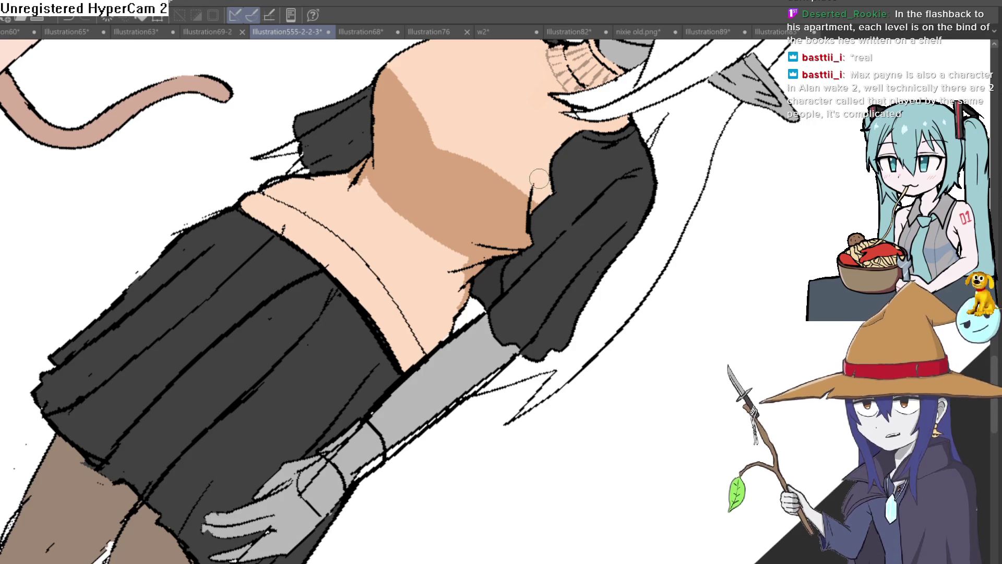
mouse_move(554, 159)
left_mouse_down()
mouse_move(537, 276)
mouse_move(519, 222)
left_mouse_up()
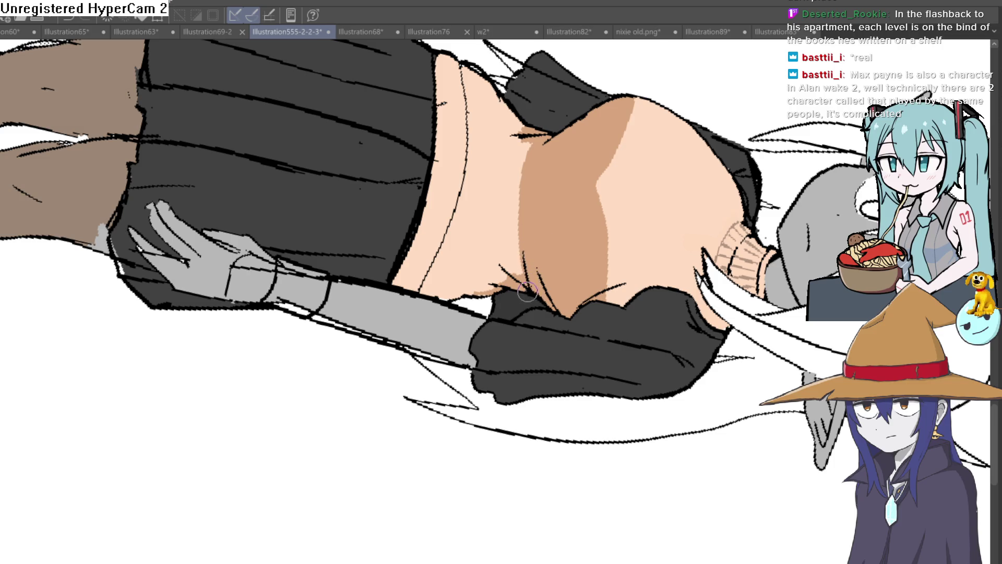
mouse_move(526, 292)
left_mouse_down()
mouse_move(526, 179)
mouse_move(505, 207)
left_mouse_up()
scroll(503, 180, "down", 3)
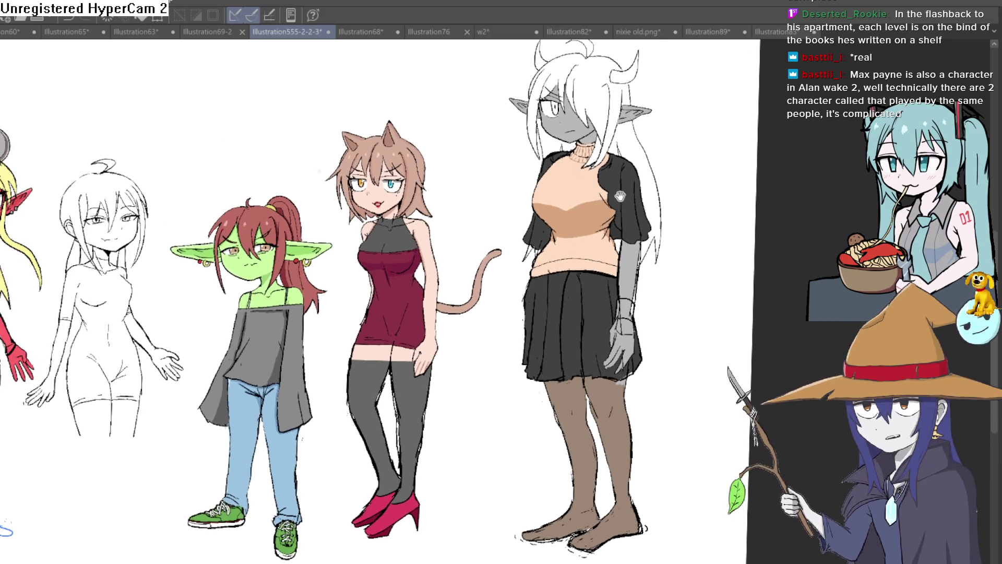
left_click_drag(351, 144, 500, 129)
scroll(382, 167, "up", 8)
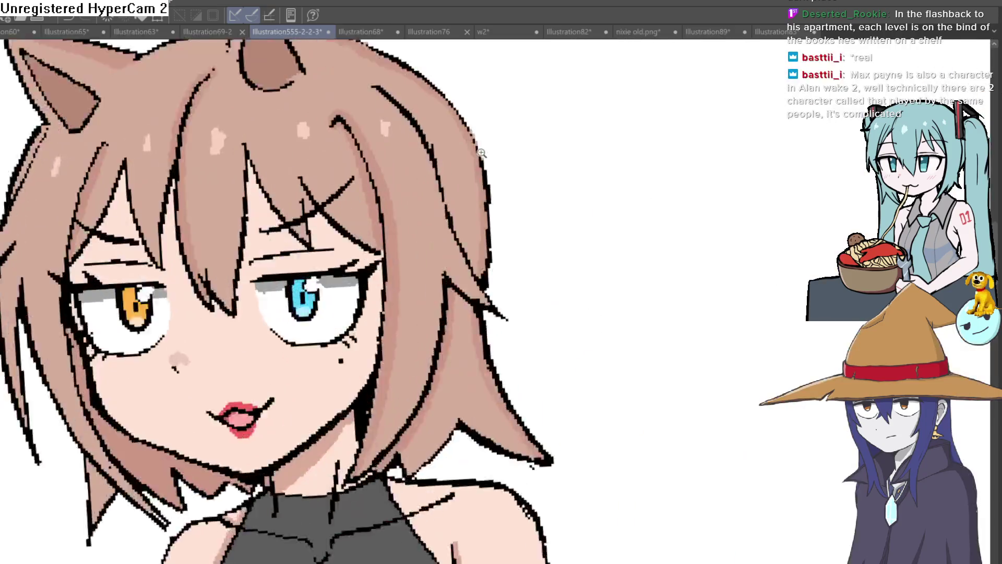
scroll(578, 137, "down", 2)
scroll(593, 173, "down", 3)
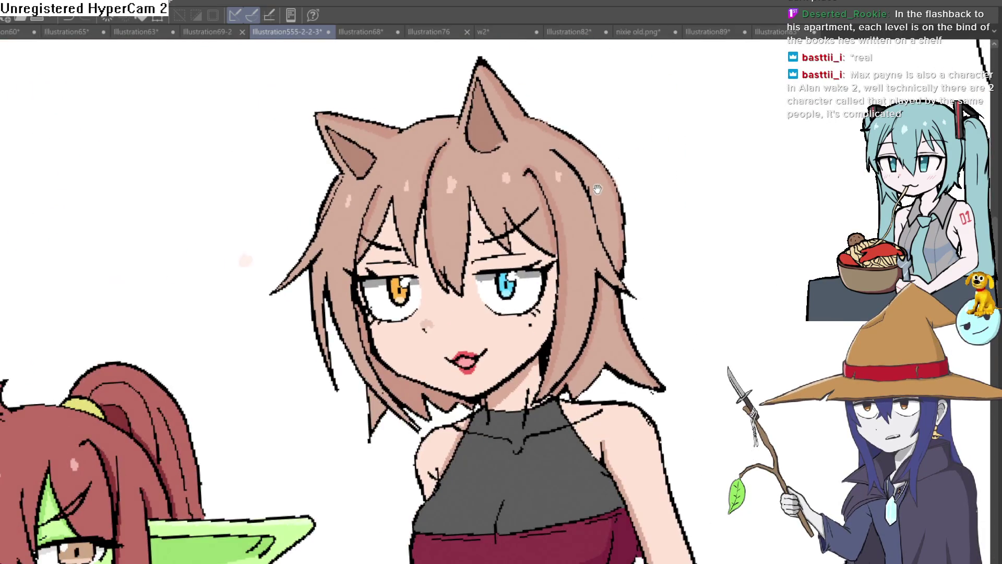
mouse_move(593, 173)
left_mouse_down()
mouse_move(597, 202)
mouse_move(631, 197)
mouse_move(611, 190)
mouse_move(620, 205)
left_mouse_up()
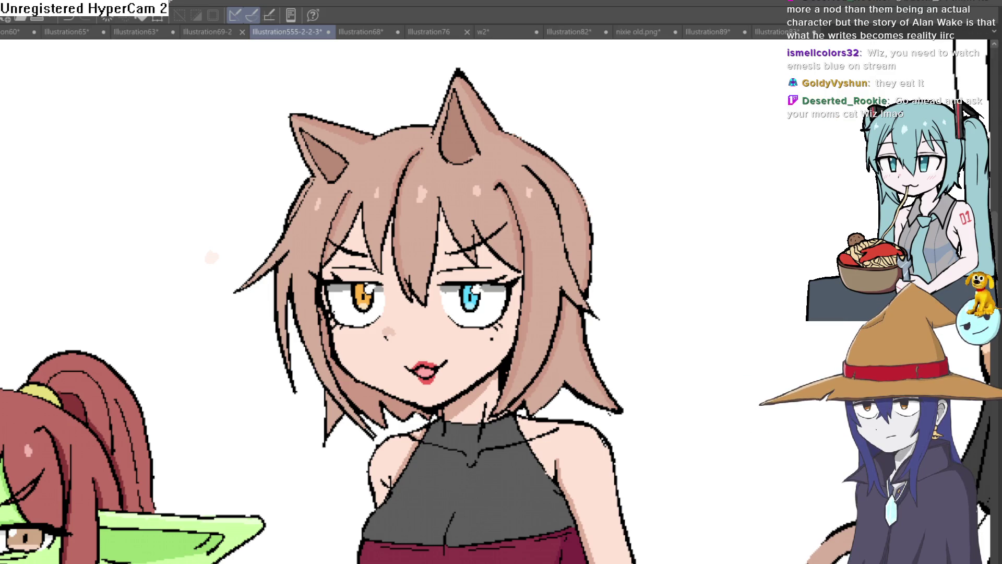
scroll(653, 253, "down", 3)
scroll(627, 181, "up", 1)
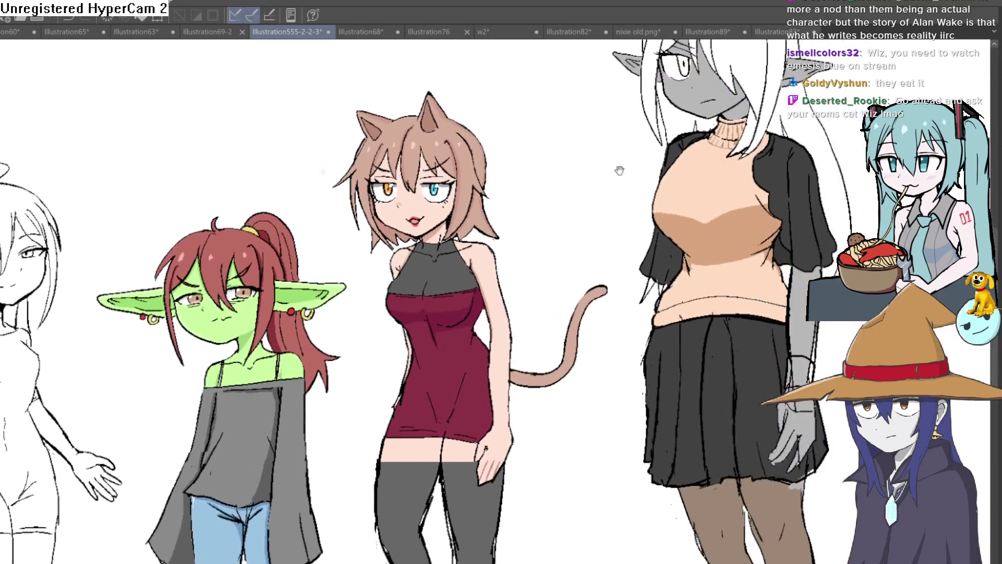
Recolour the grey girl's blue eye amber, then revert it back to blue
left_click_drag(619, 171, 454, 304)
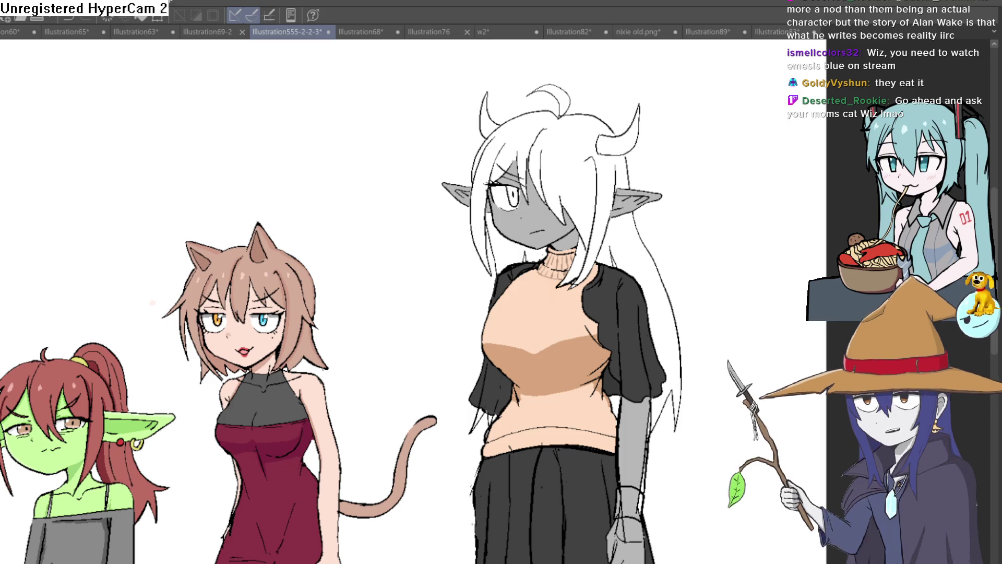
scroll(490, 196, "up", 2)
scroll(492, 196, "up", 2)
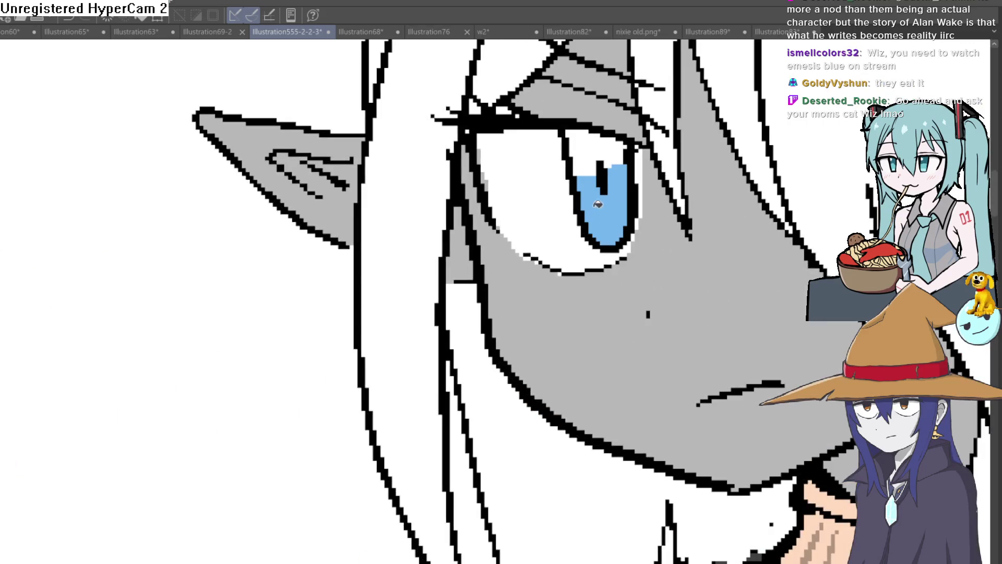
key("ctrl+0")
scroll(443, 331, "up", 2)
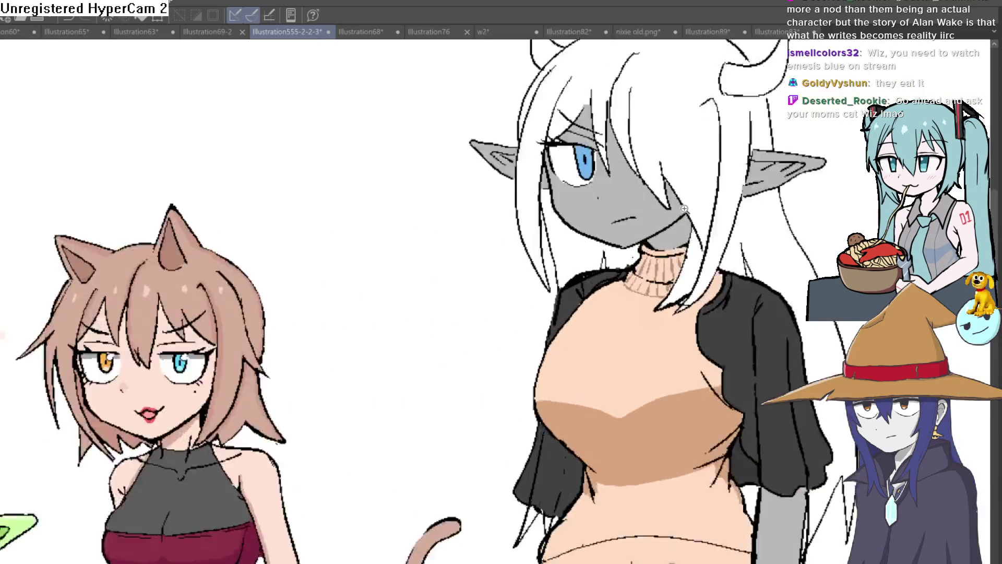
scroll(443, 331, "up", 2)
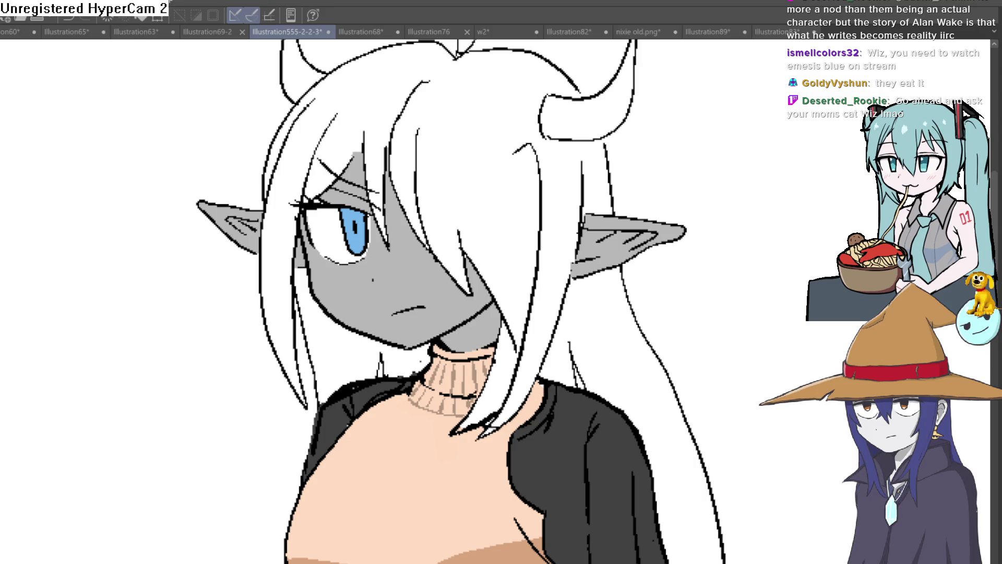
left_click(361, 227)
scroll(486, 208, "down", 3)
left_click_drag(487, 208, 462, 334)
key("ctrl+z")
scroll(461, 334, "up", 2)
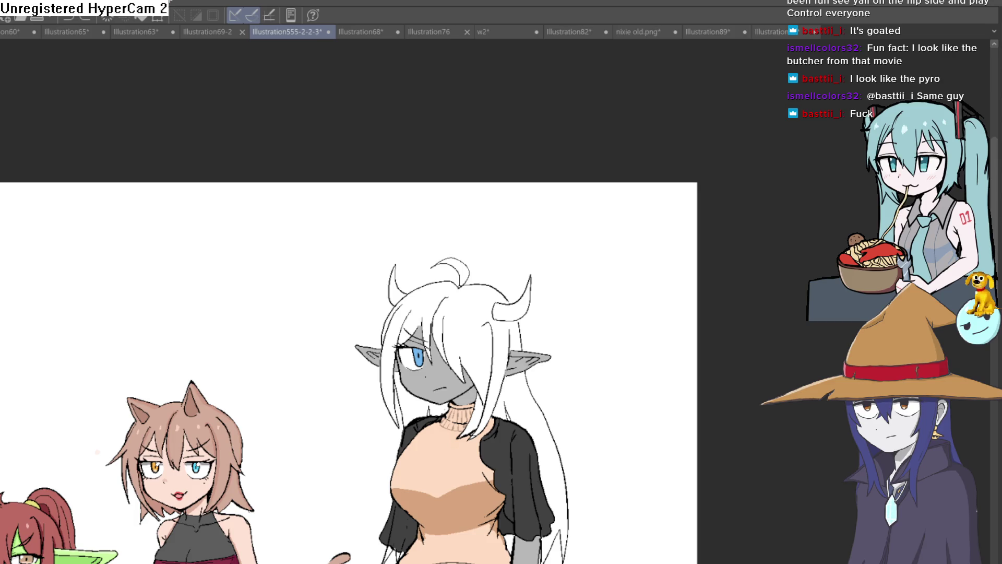
scroll(595, 346, "down", 2)
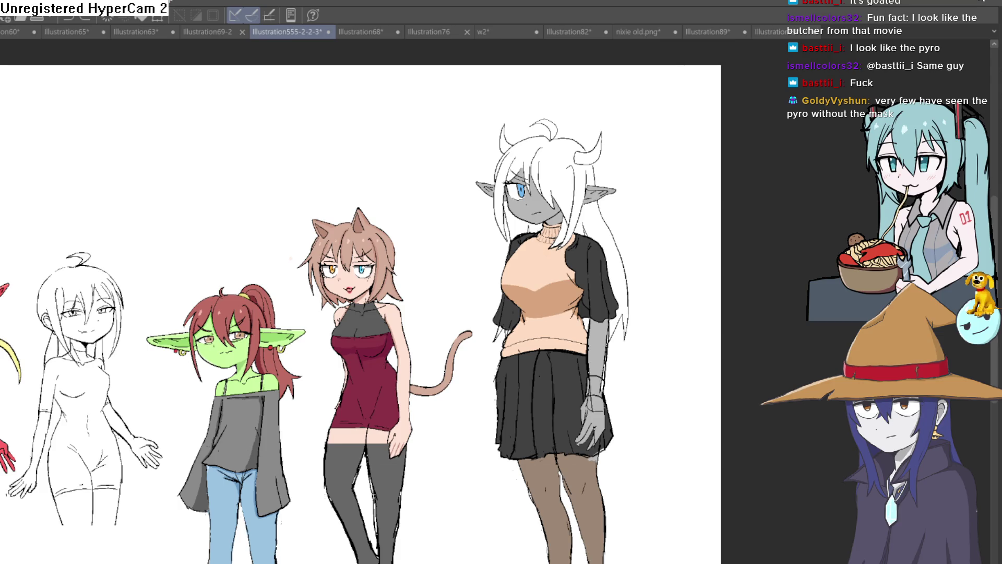
Save the lineup illustration and switch to the Illustration89 fight-scene sketch
key("ctrl+s")
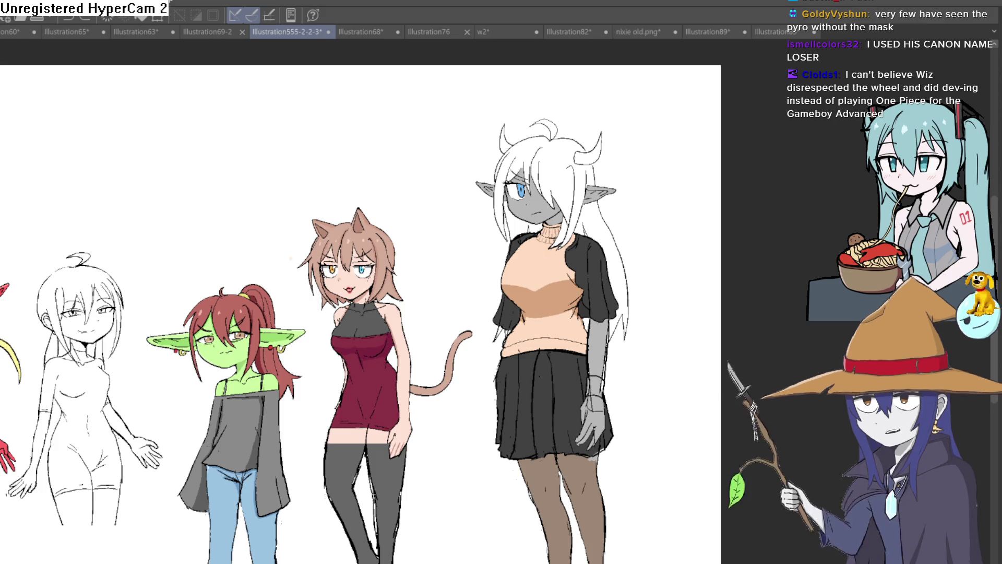
left_click(713, 32)
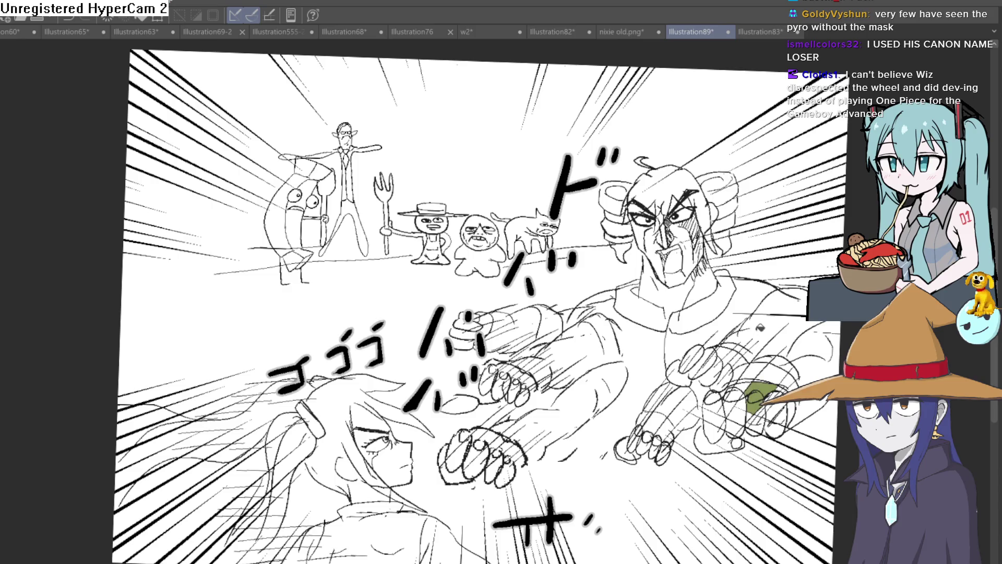
Darken and thicken the girl's upper eyelid line in the fight sketch
left_click_drag(736, 335, 629, 224)
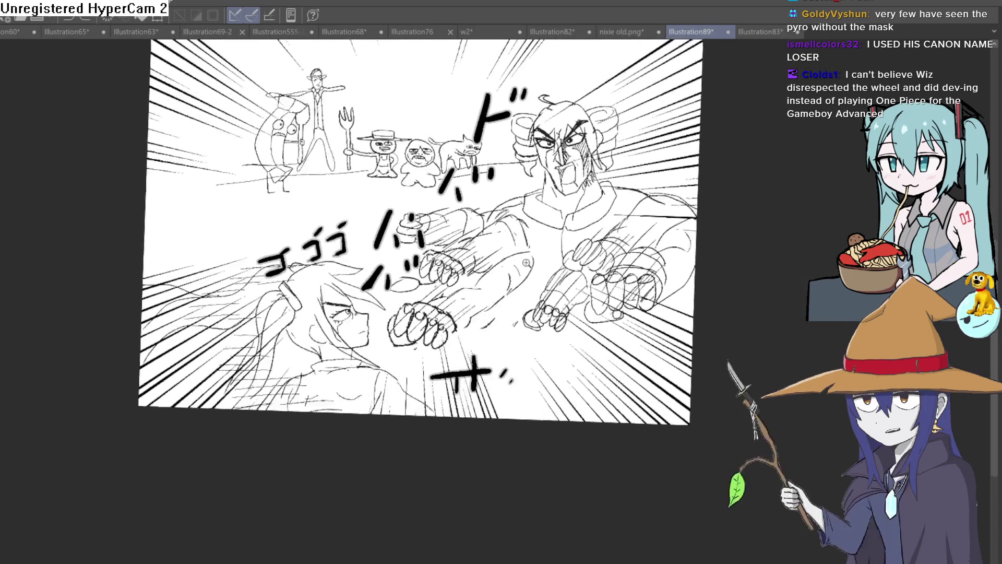
scroll(573, 251, "up", 3)
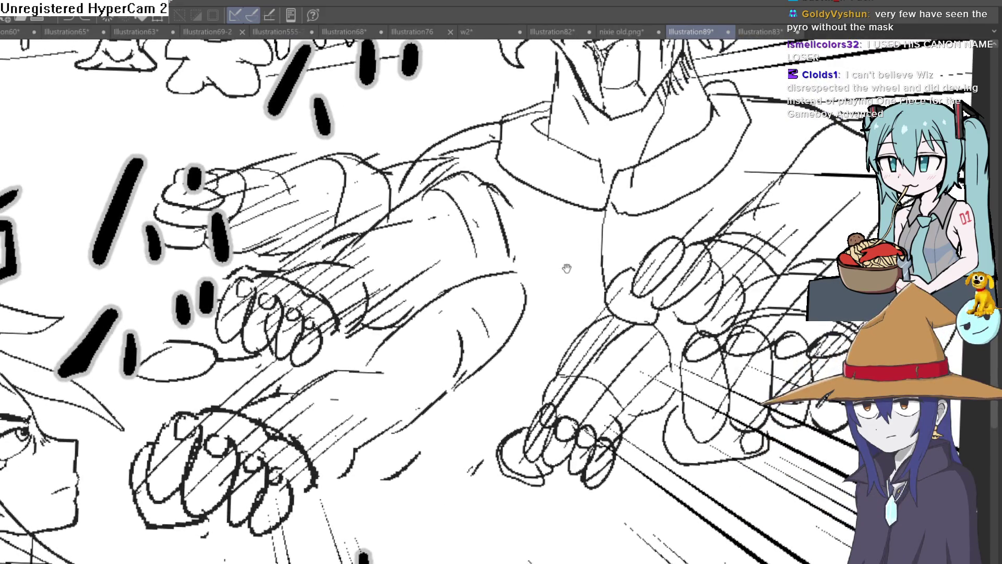
scroll(572, 271, "down", 2)
scroll(595, 282, "down", 1)
scroll(627, 283, "down", 1)
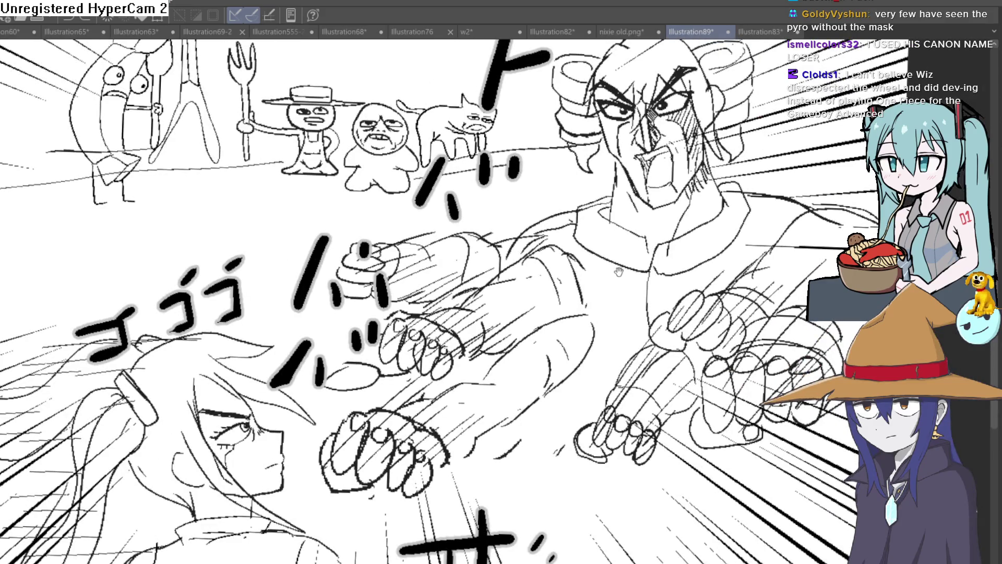
left_click_drag(618, 271, 650, 169)
scroll(394, 259, "up", 2)
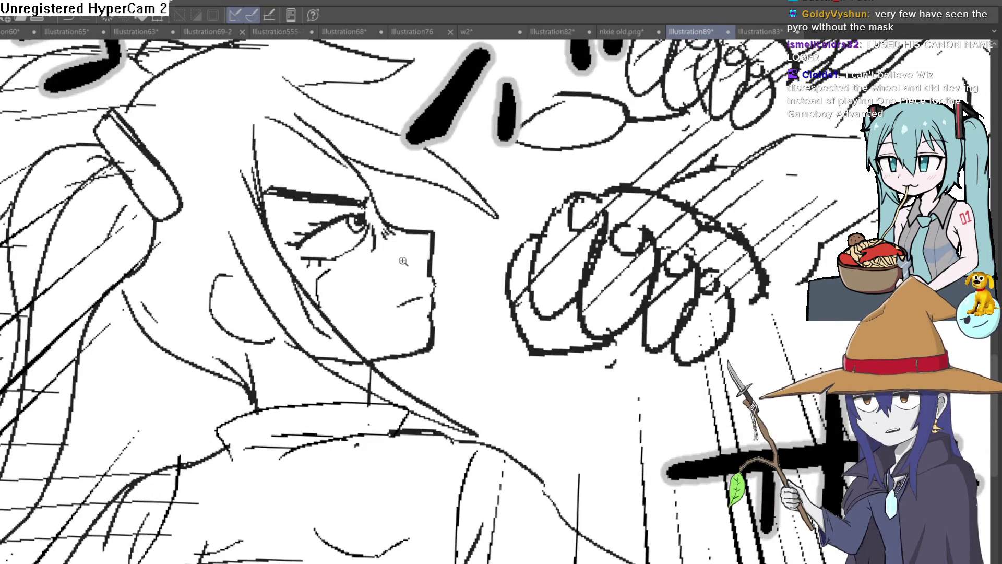
scroll(404, 261, "down", 3)
scroll(400, 219, "up", 4)
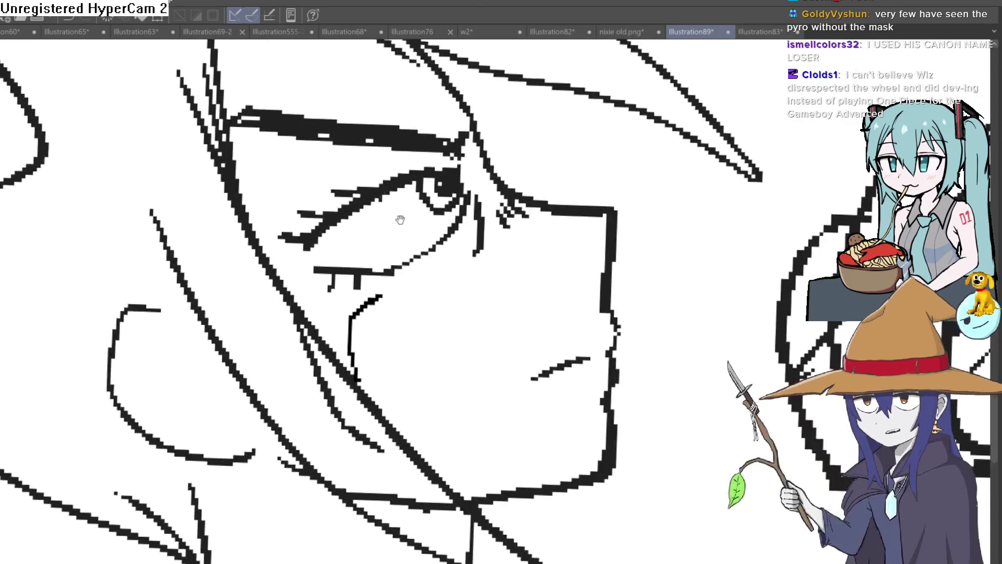
left_click_drag(337, 174, 458, 160)
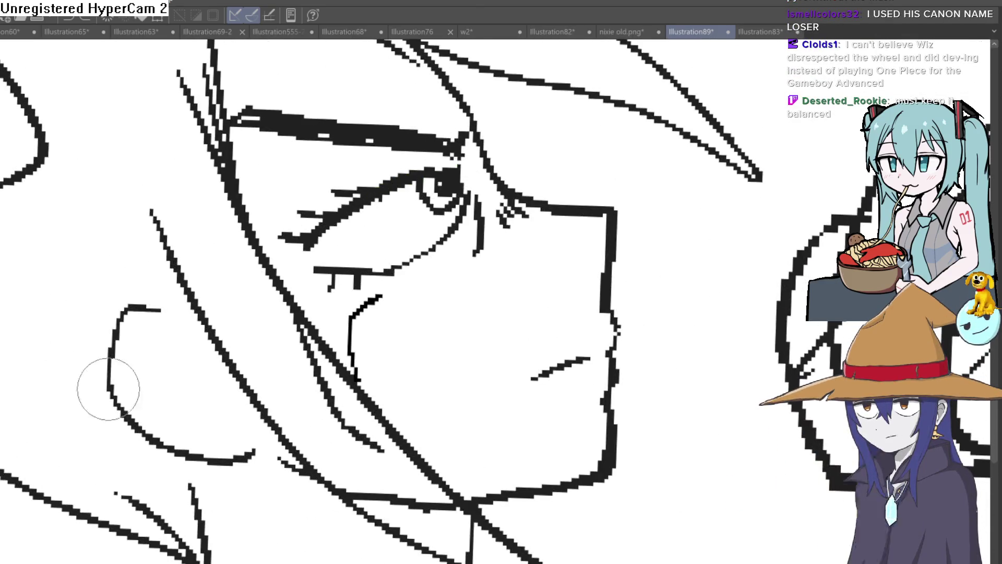
mouse_move(380, 188)
left_mouse_down()
mouse_move(480, 172)
mouse_move(296, 249)
mouse_move(470, 211)
left_mouse_up()
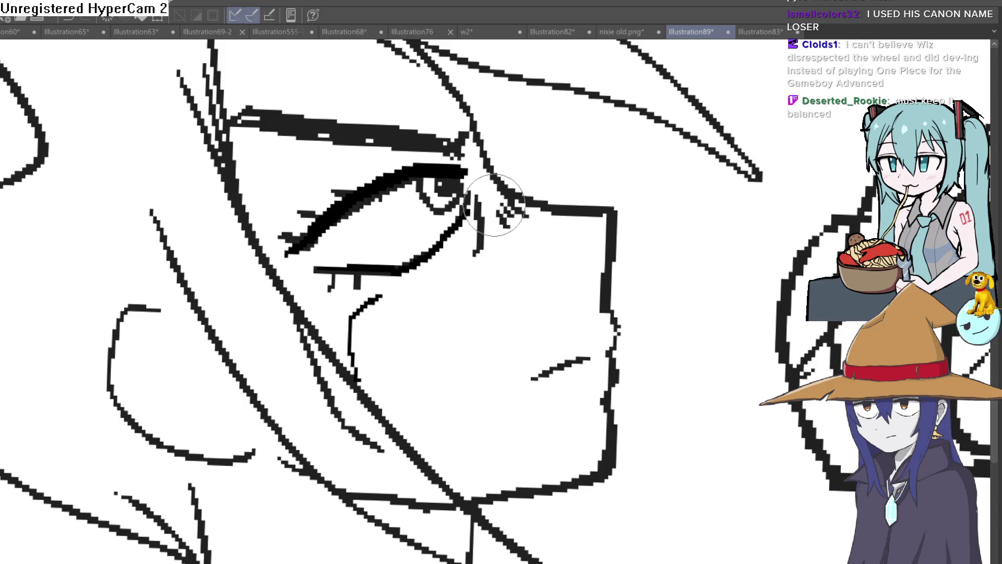
scroll(501, 205, "down", 5)
mouse_move(552, 217)
left_mouse_down()
mouse_move(531, 288)
mouse_move(483, 226)
left_mouse_up()
Reinforce the girl's jaw and neck line, rotating the canvas and returning it to level
left_click_drag(395, 322, 336, 298)
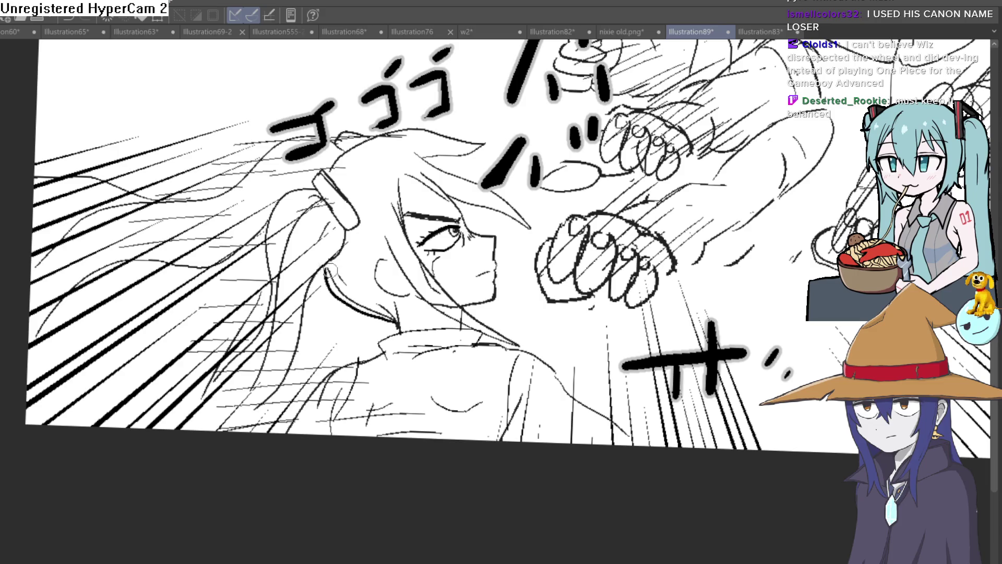
left_click_drag(355, 254, 520, 272)
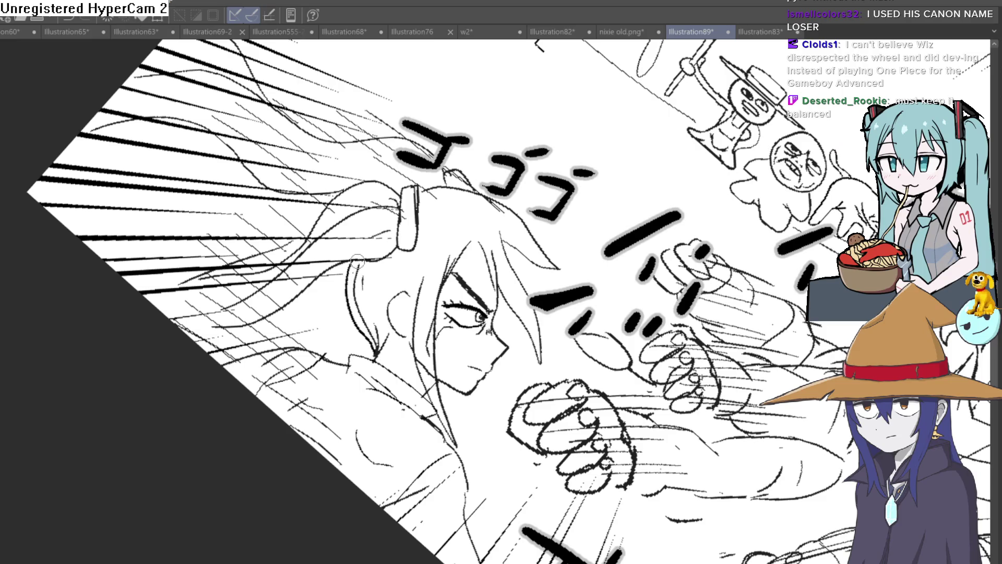
mouse_move(467, 258)
left_mouse_down()
mouse_move(461, 181)
mouse_move(462, 222)
left_mouse_up()
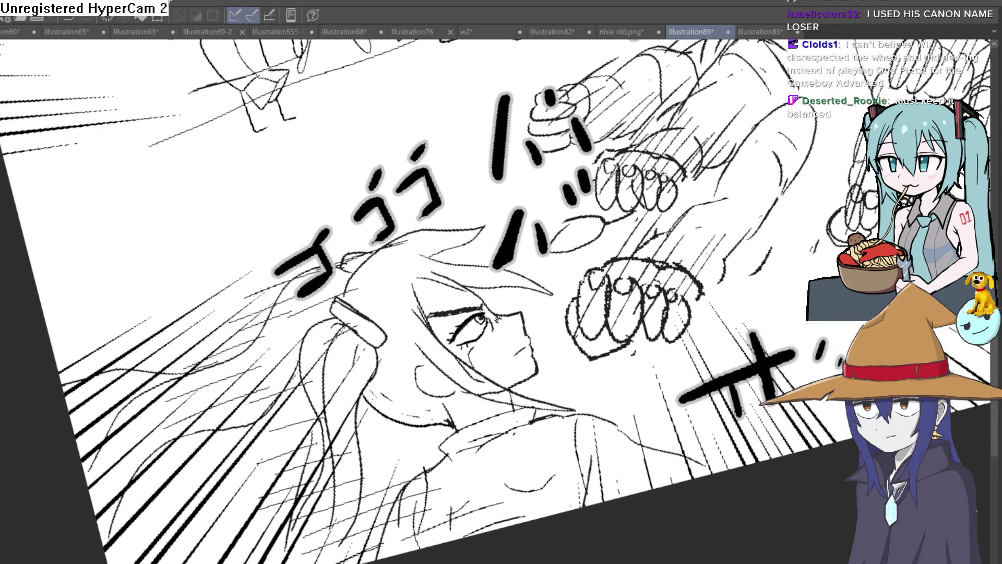
left_click_drag(513, 236, 557, 283)
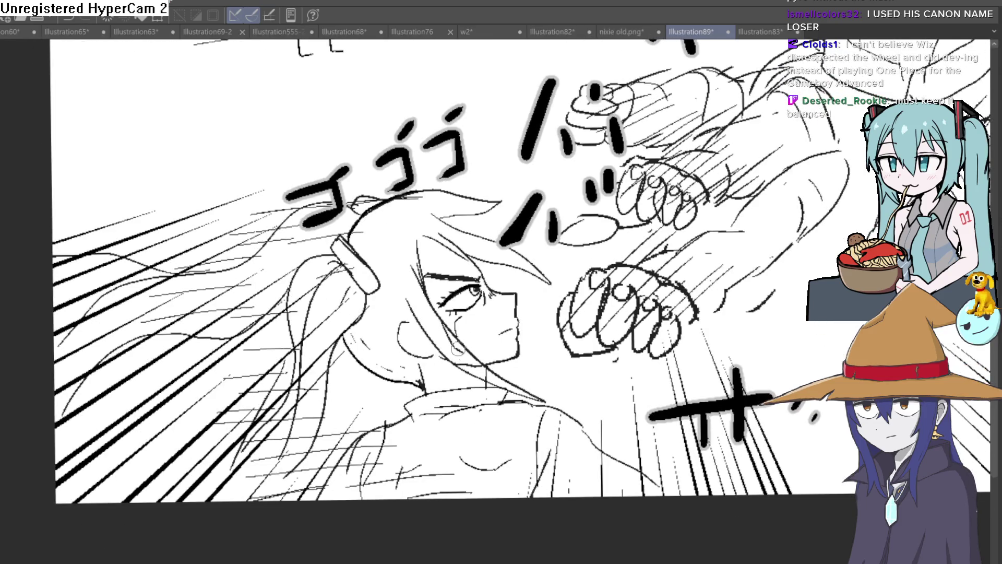
left_click_drag(457, 349, 440, 261)
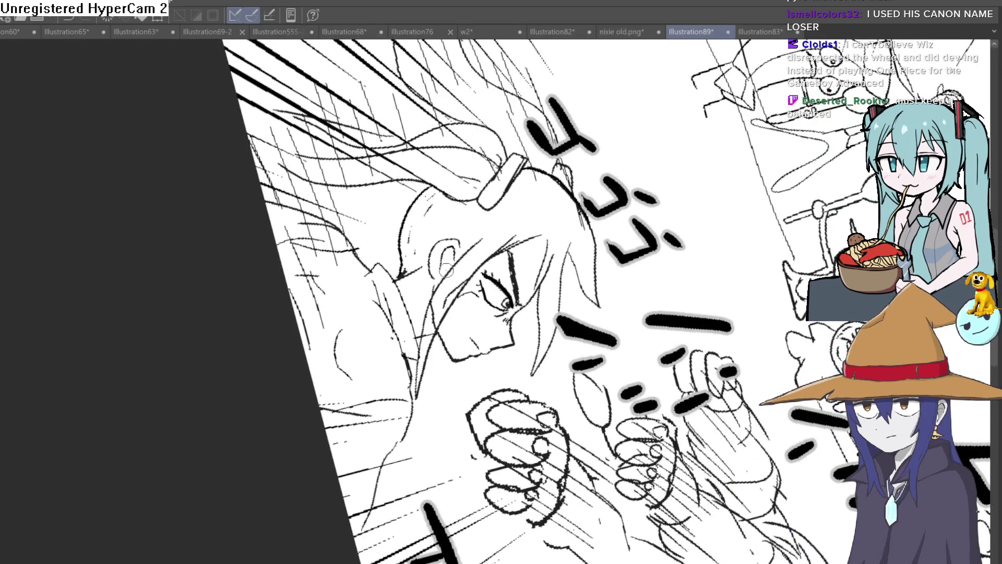
mouse_move(460, 218)
left_mouse_down()
mouse_move(584, 229)
mouse_move(532, 297)
left_mouse_up()
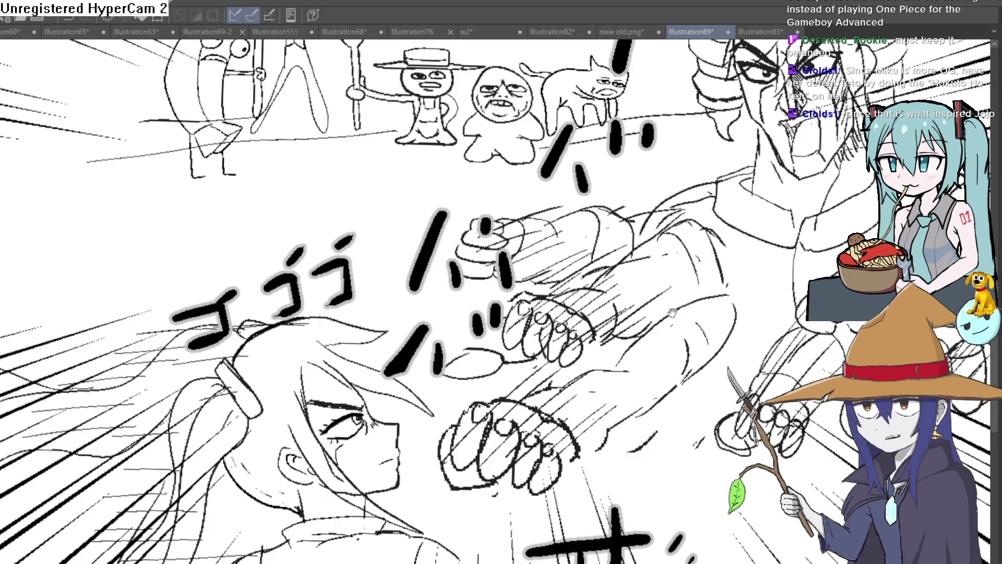
scroll(567, 192, "down", 2)
scroll(557, 276, "down", 1)
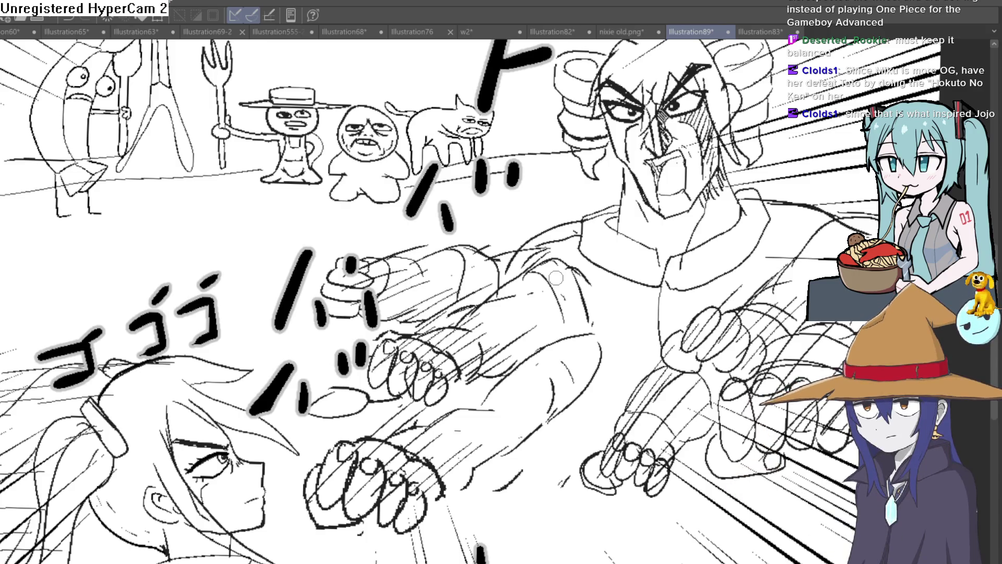
scroll(689, 206, "down", 3)
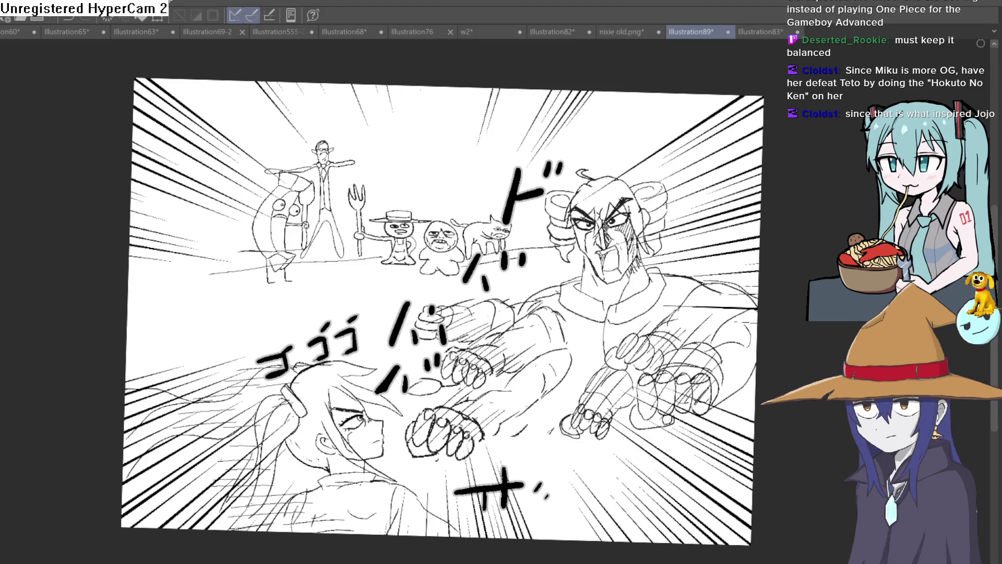
scroll(605, 297, "down", 2)
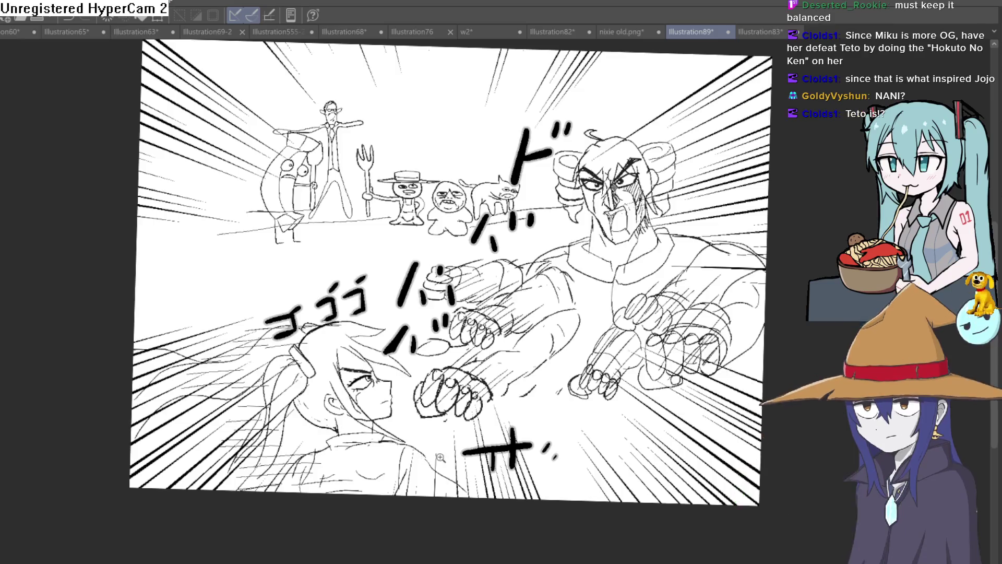
scroll(520, 411, "up", 5)
scroll(520, 411, "down", 2)
scroll(520, 412, "down", 3)
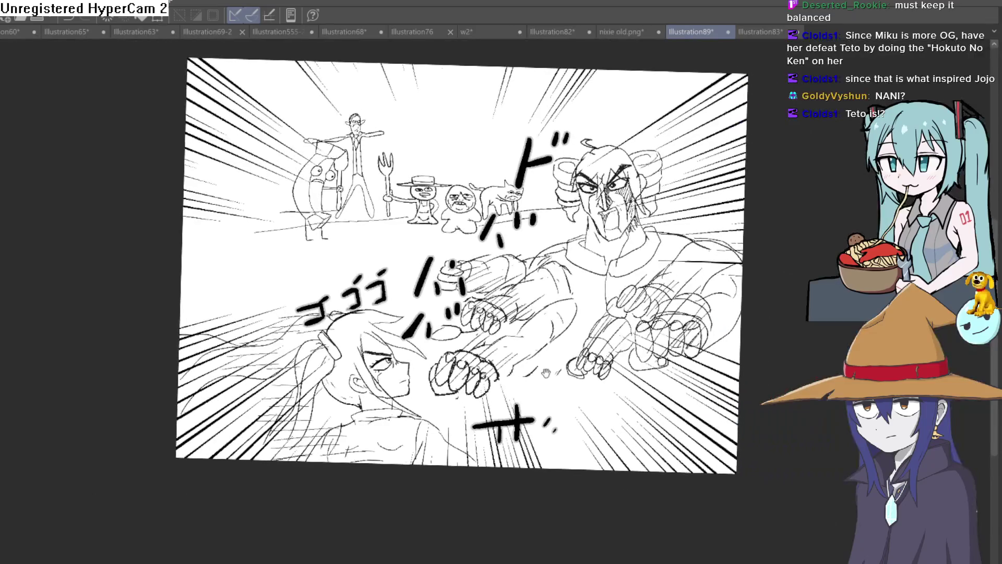
View the whole page, then switch back to the Illustration555-2-2-3 character lineup
left_click_drag(520, 411, 433, 382)
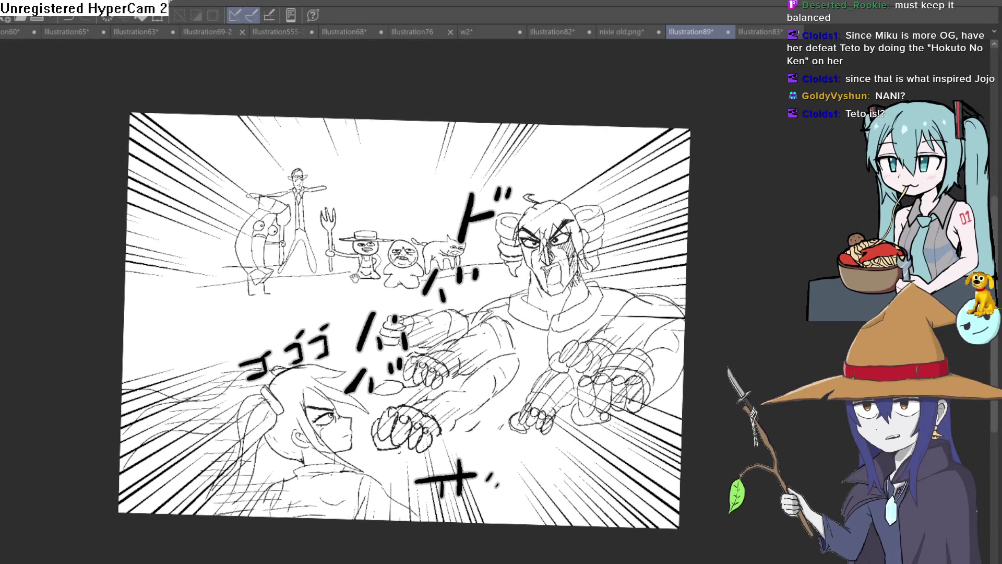
scroll(434, 382, "up", 2)
scroll(521, 258, "up", 5)
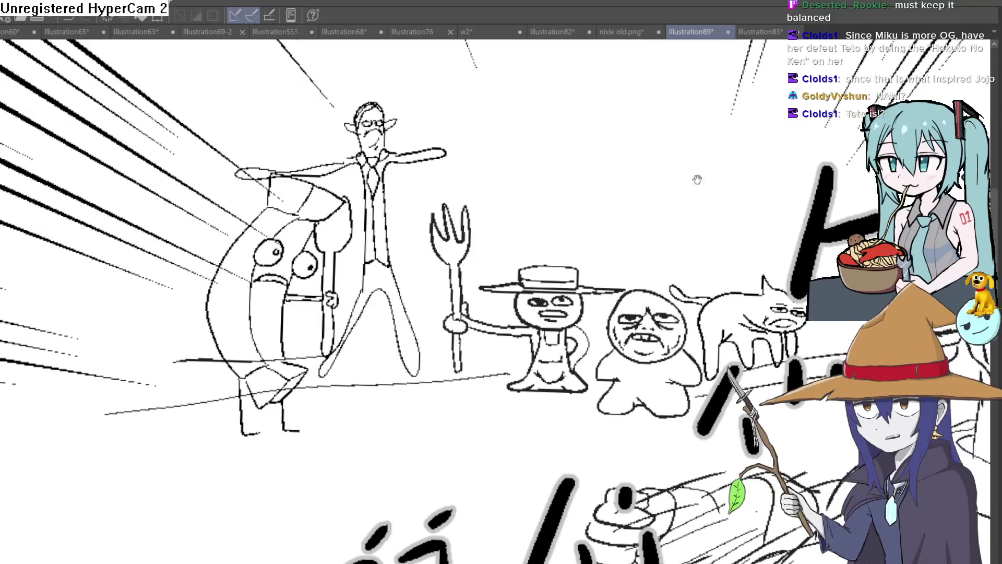
scroll(689, 195, "down", 2)
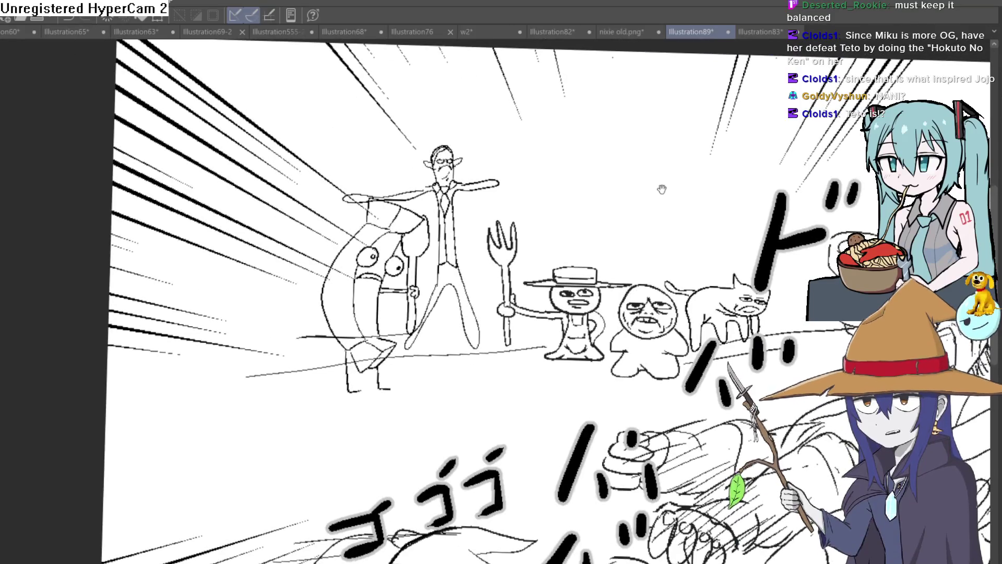
scroll(644, 173, "up", 1)
scroll(629, 182, "up", 2)
scroll(630, 182, "down", 2)
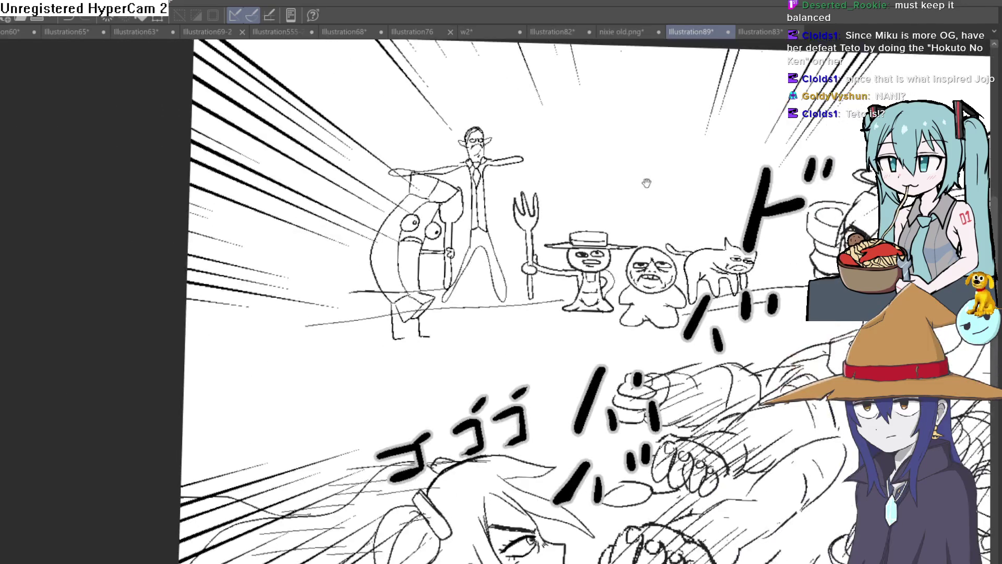
scroll(648, 183, "up", 2)
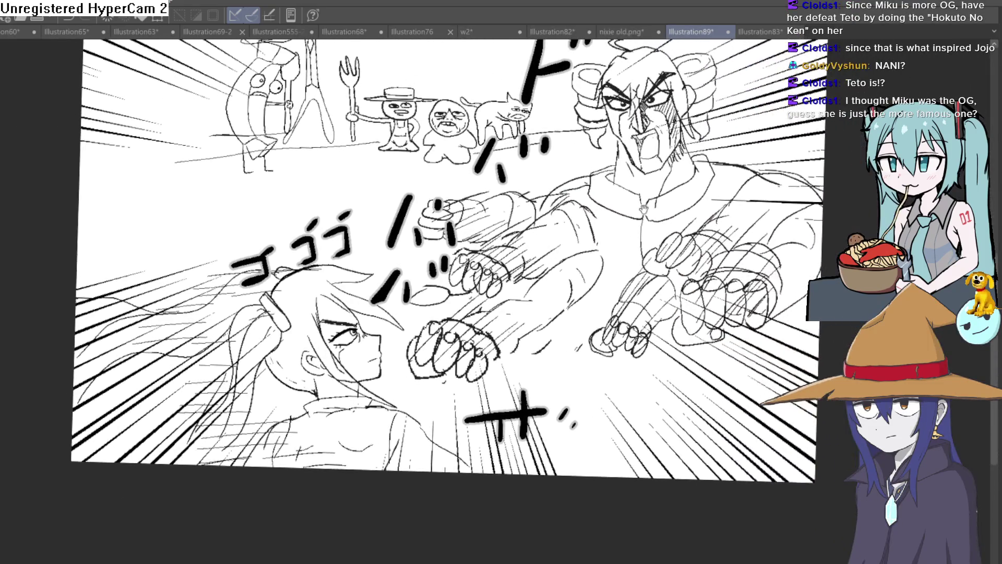
scroll(654, 167, "up", 2)
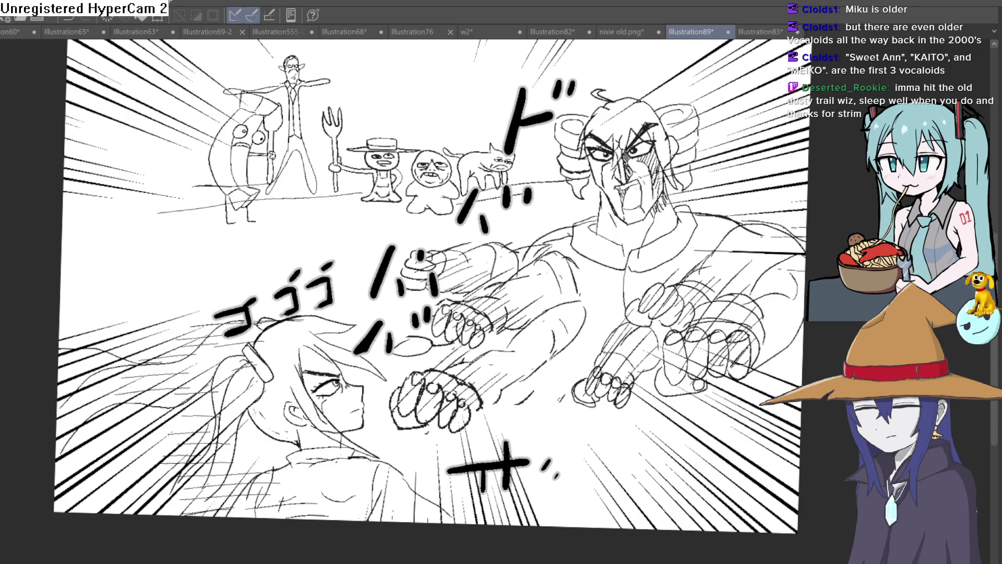
left_click(286, 32)
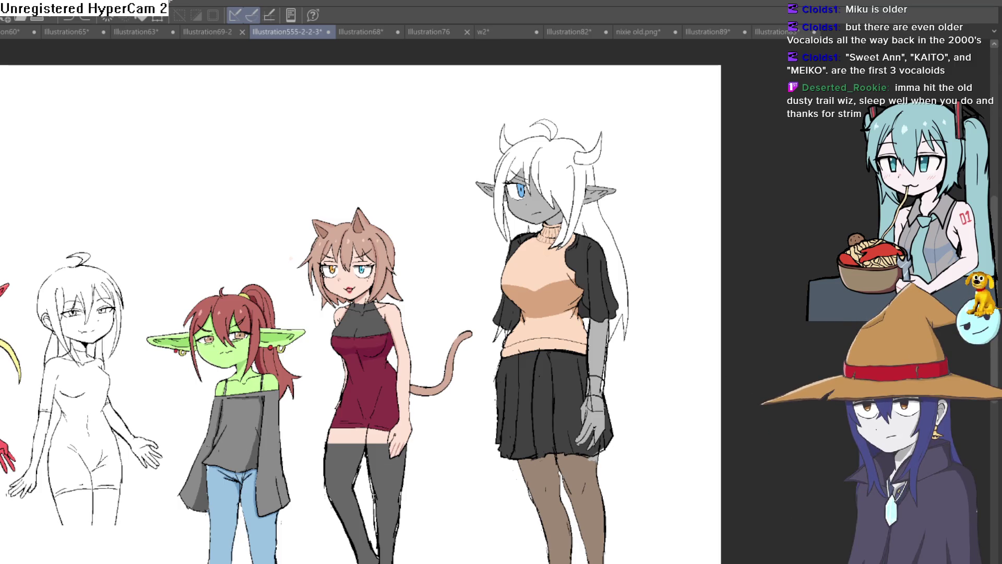
scroll(662, 236, "down", 2)
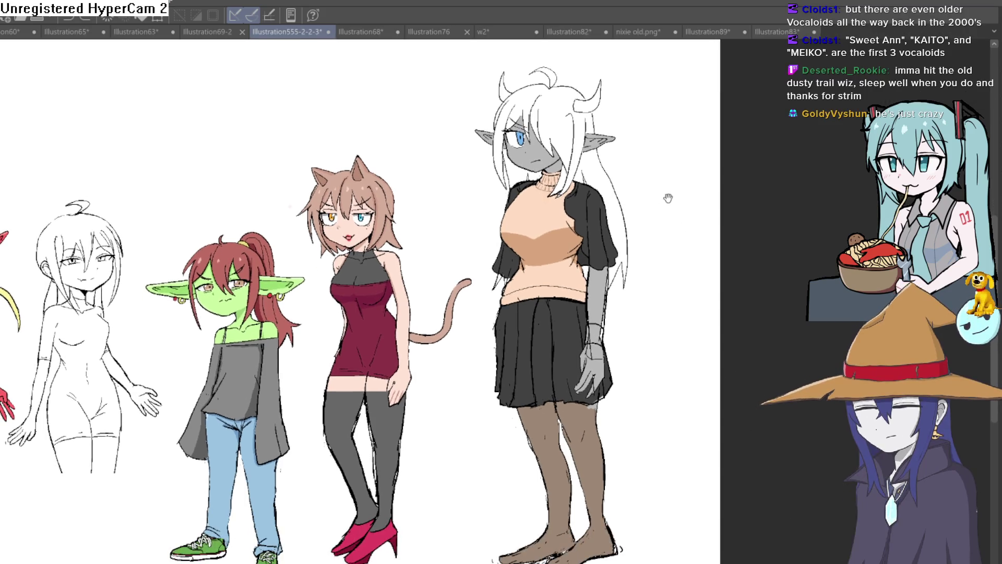
left_click_drag(659, 220, 646, 250)
scroll(602, 210, "down", 1)
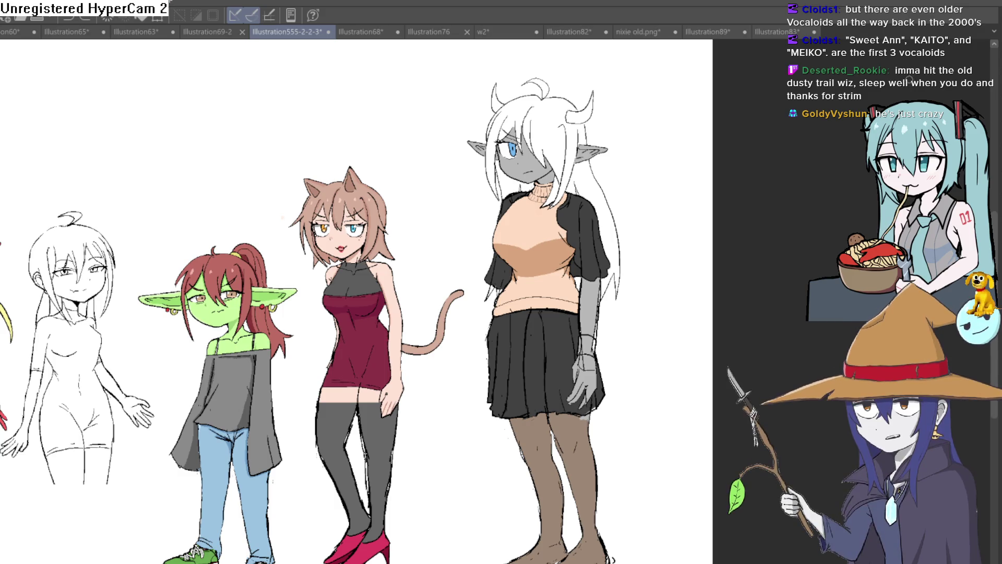
left_click_drag(684, 255, 624, 207)
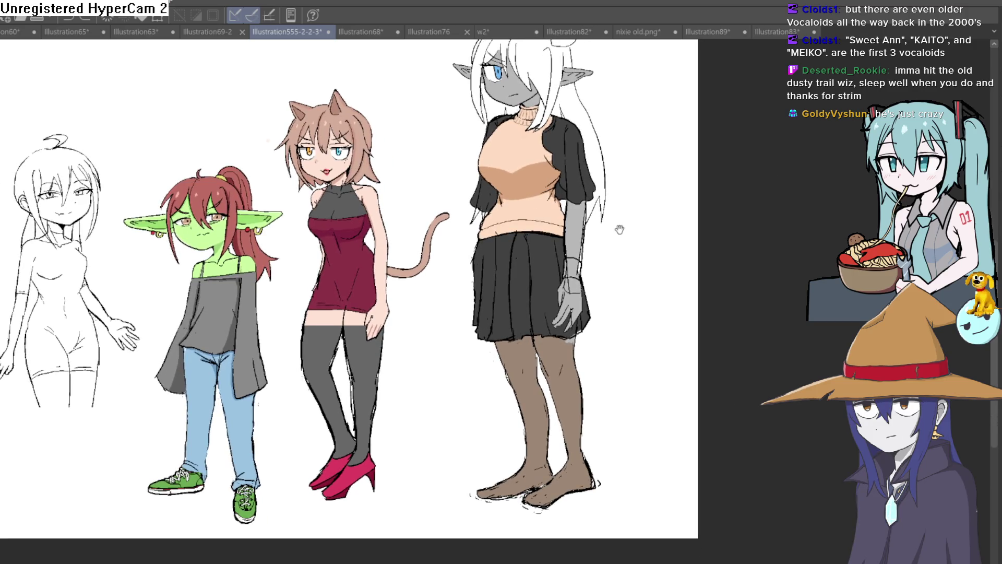
mouse_move(547, 250)
left_mouse_down()
mouse_move(544, 267)
mouse_move(508, 90)
left_mouse_up()
scroll(544, 267, "down", 1)
scroll(549, 257, "up", 3)
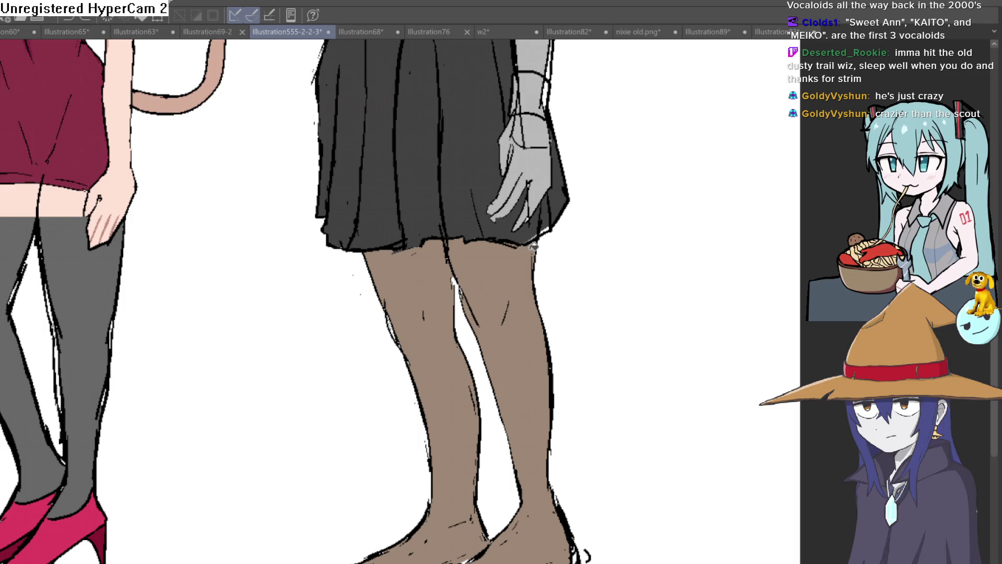
scroll(534, 247, "down", 2)
scroll(582, 197, "down", 2)
scroll(618, 217, "up", 1)
scroll(571, 320, "up", 4)
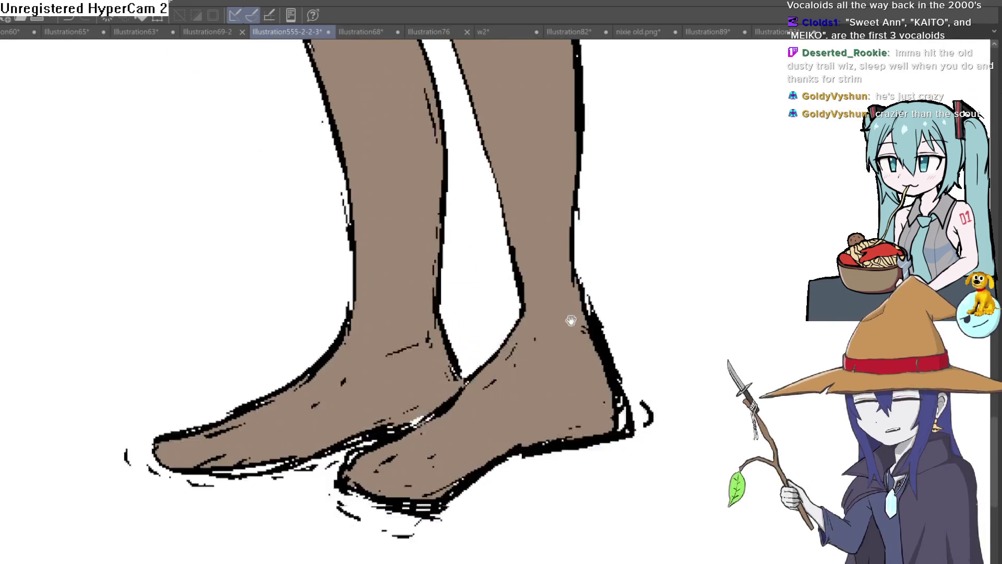
scroll(571, 320, "down", 1)
scroll(571, 320, "down", 1)
scroll(572, 317, "down", 2)
scroll(572, 314, "up", 1)
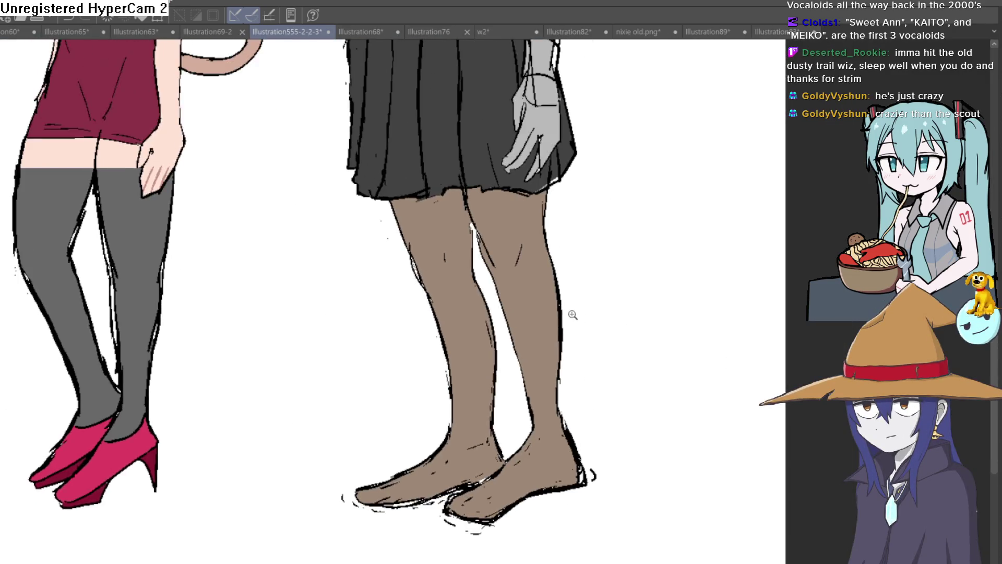
scroll(573, 315, "down", 2)
left_click_drag(551, 271, 540, 353)
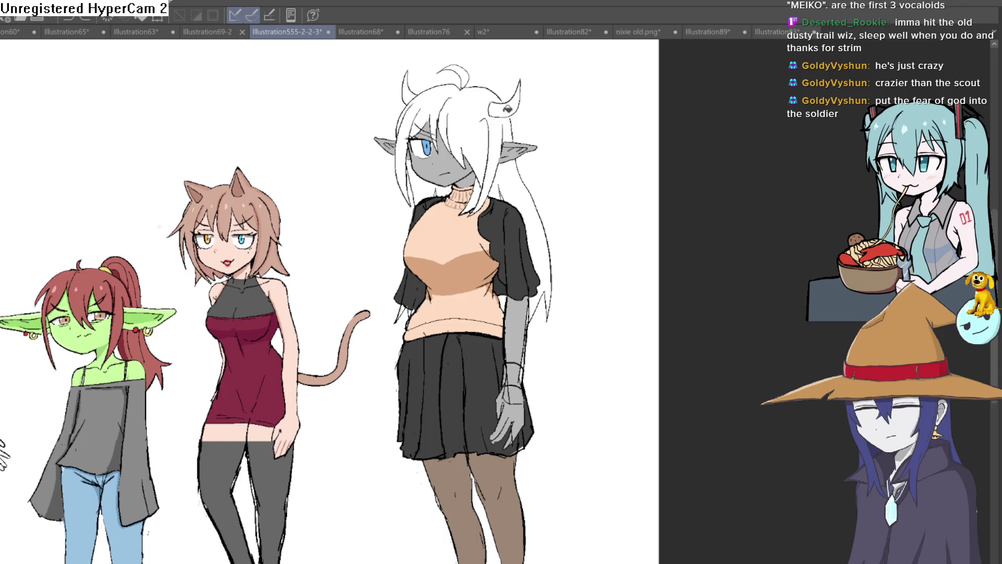
Fill the top of the horned girl's hair and the long strand purple
left_click(481, 117)
left_click(516, 178)
scroll(489, 175, "up", 3)
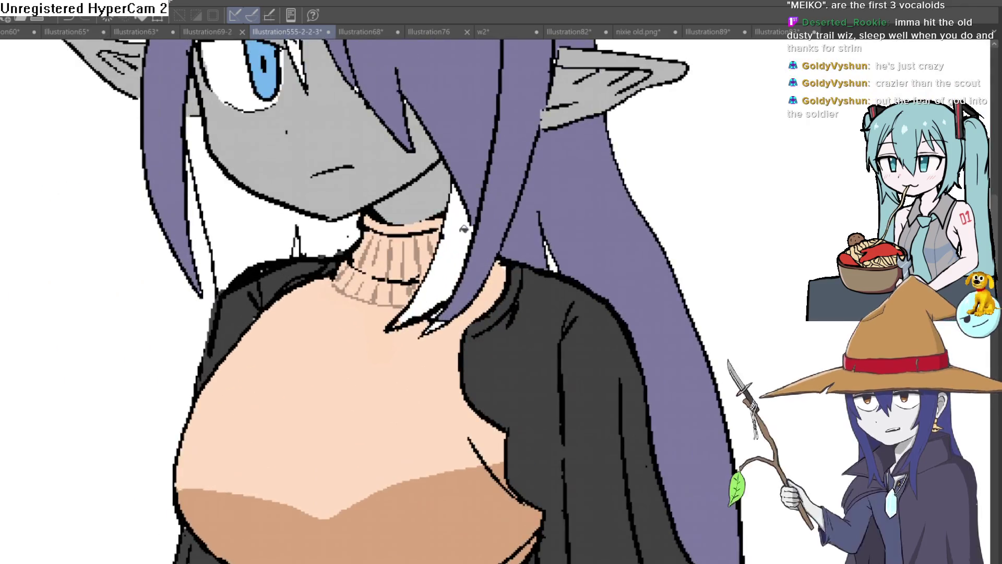
scroll(429, 227, "down", 2)
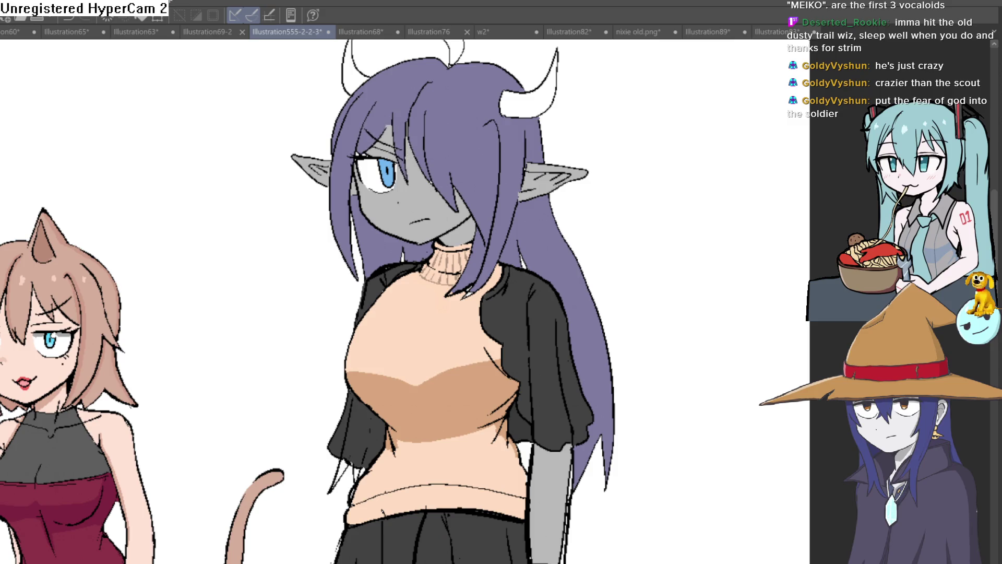
scroll(397, 127, "up", 3)
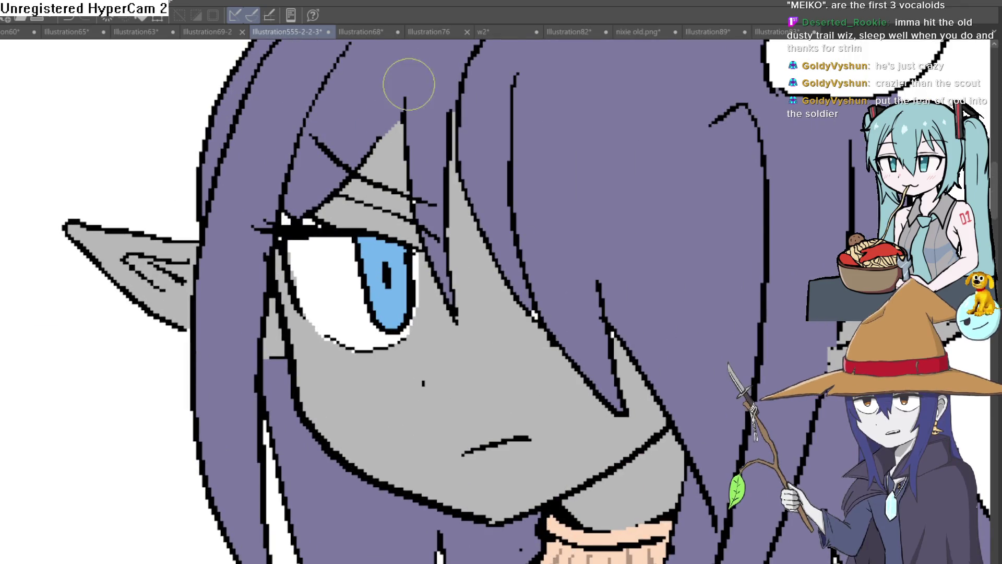
scroll(378, 70, "down", 2)
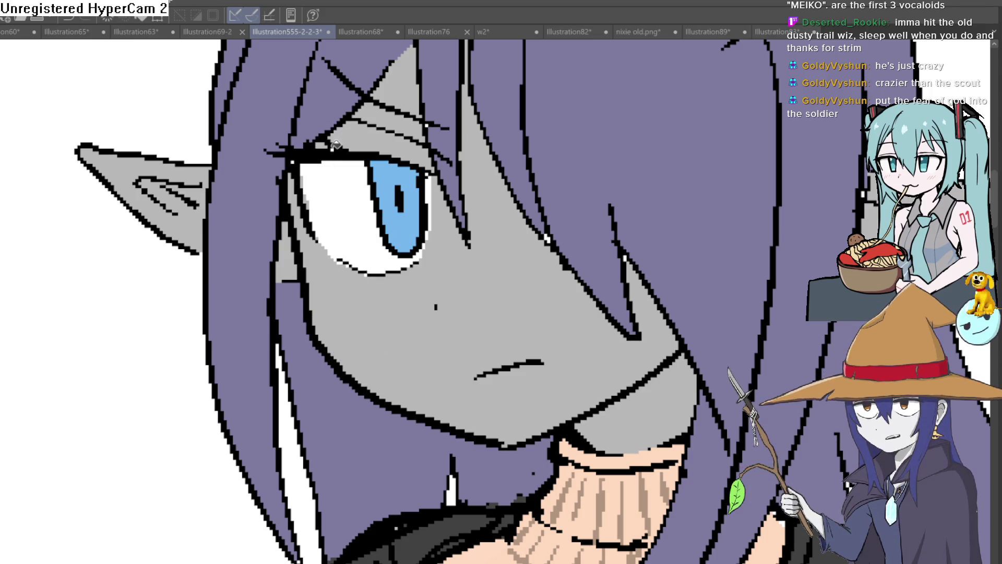
scroll(334, 145, "up", 3)
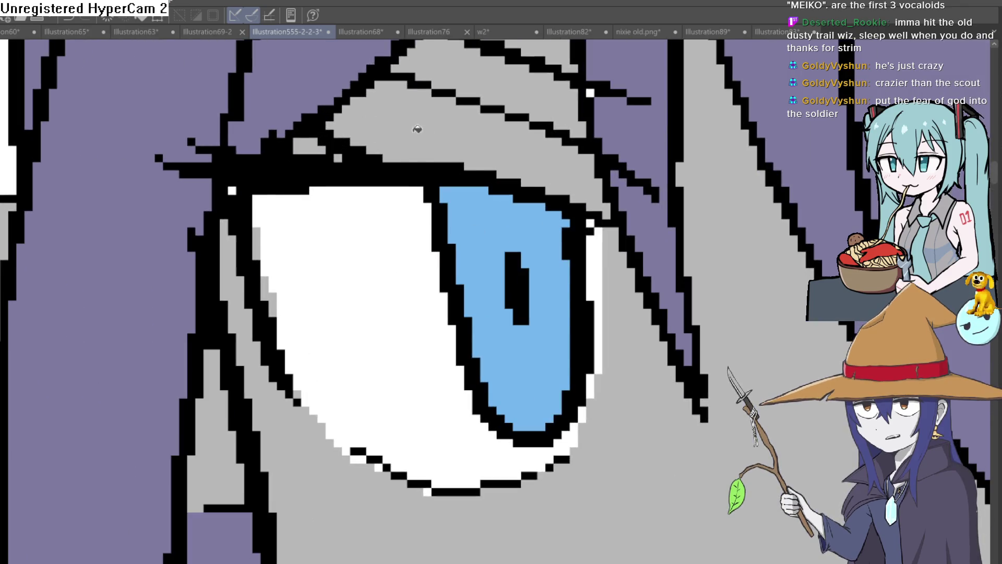
scroll(417, 130, "down", 2)
left_click_drag(665, 157, 577, 198)
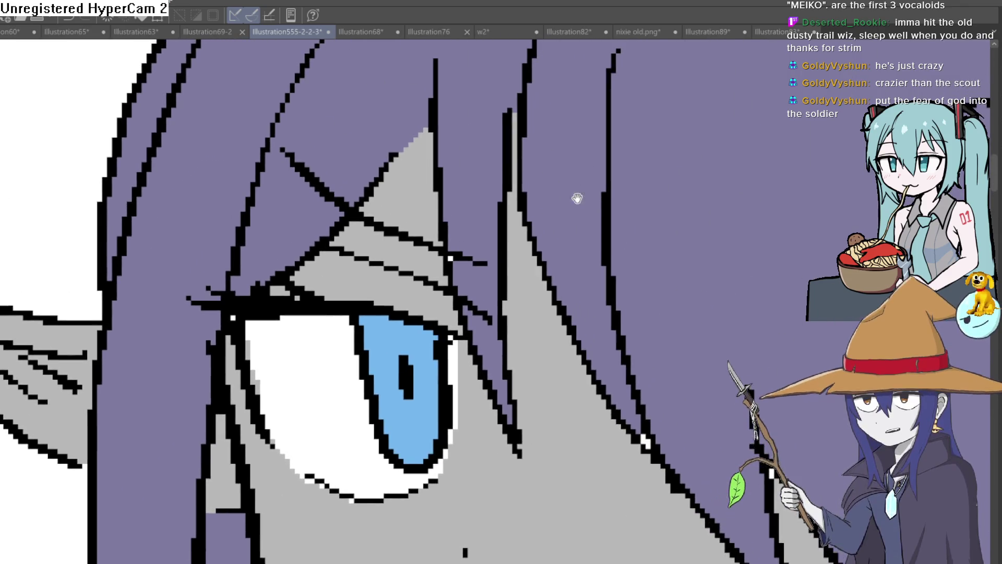
scroll(738, 211, "down", 2)
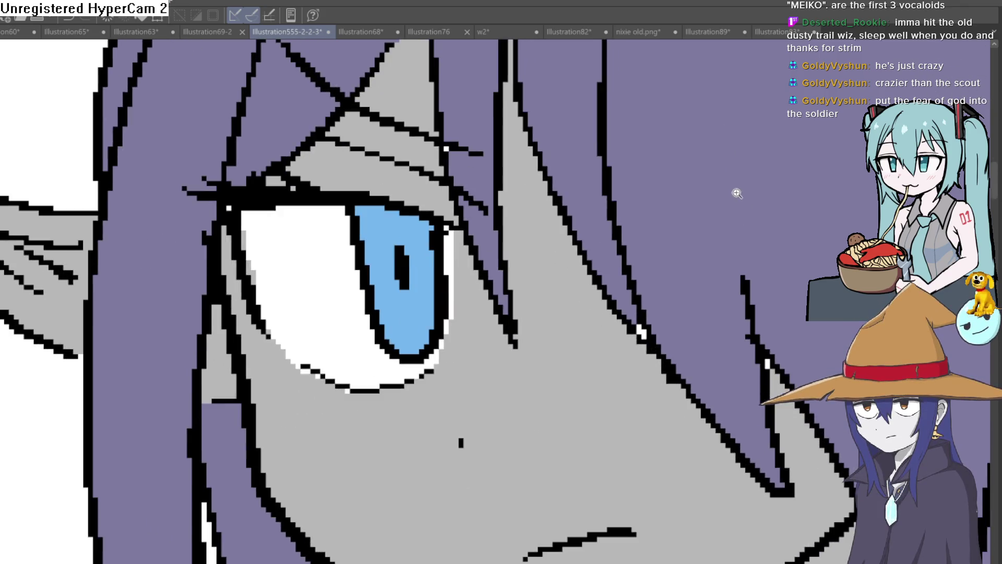
scroll(737, 193, "down", 2)
scroll(737, 193, "down", 1)
scroll(736, 193, "down", 1)
scroll(729, 198, "down", 1)
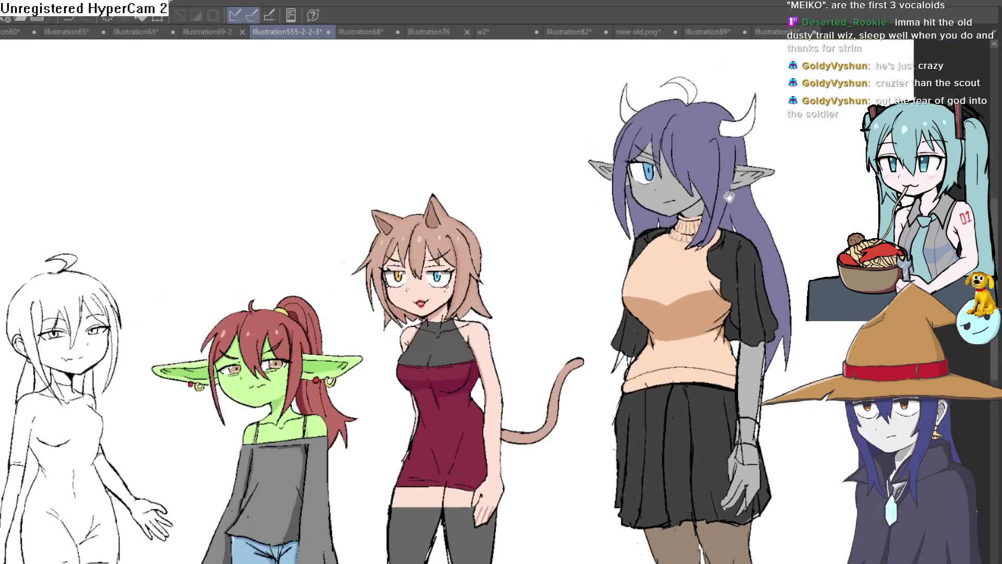
left_click_drag(729, 198, 724, 196)
scroll(645, 198, "up", 3)
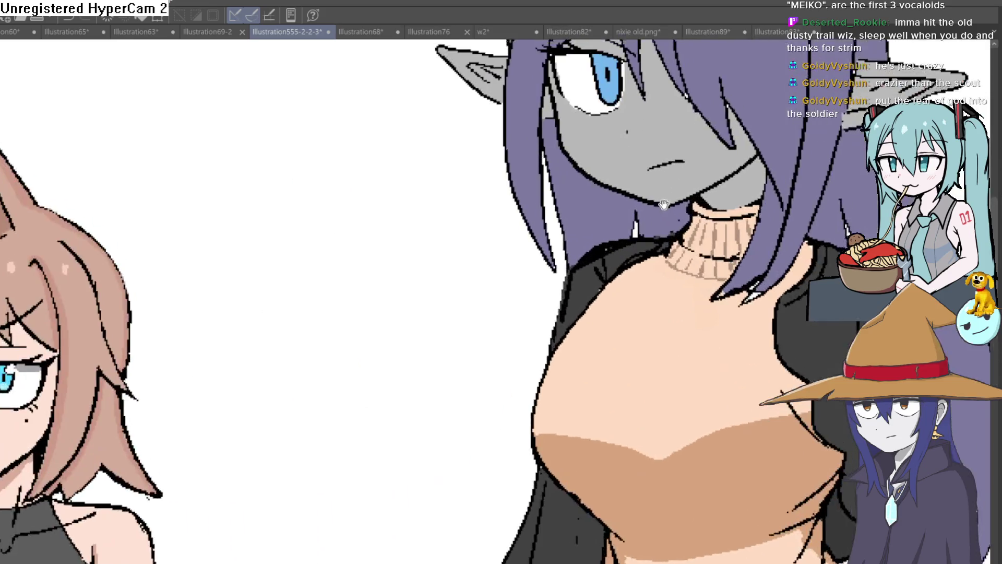
left_click_drag(468, 283, 248, 322)
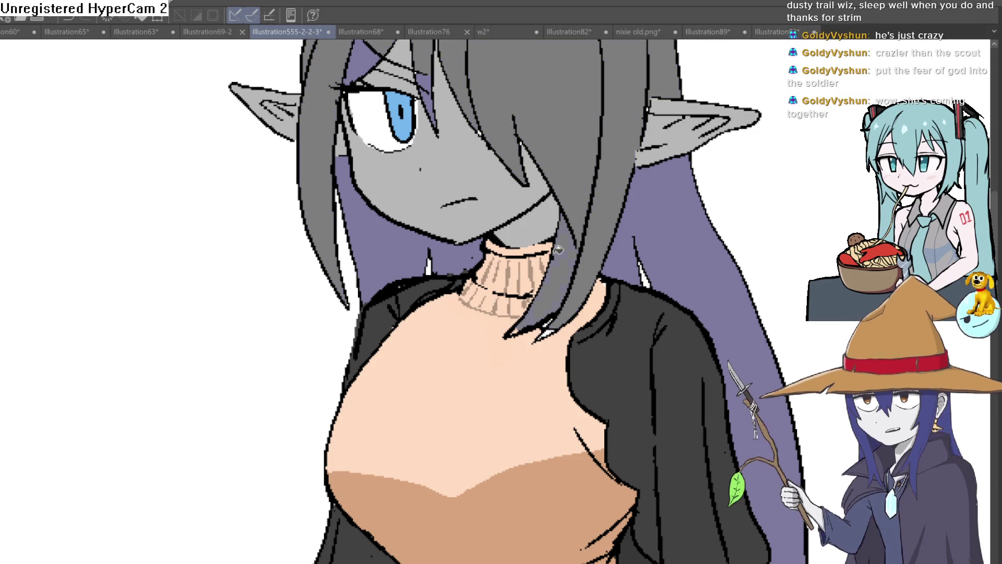
left_click(680, 125)
scroll(674, 132, "down", 2)
key("ctrl+z")
scroll(671, 136, "down", 2)
left_click_drag(671, 135, 627, 302)
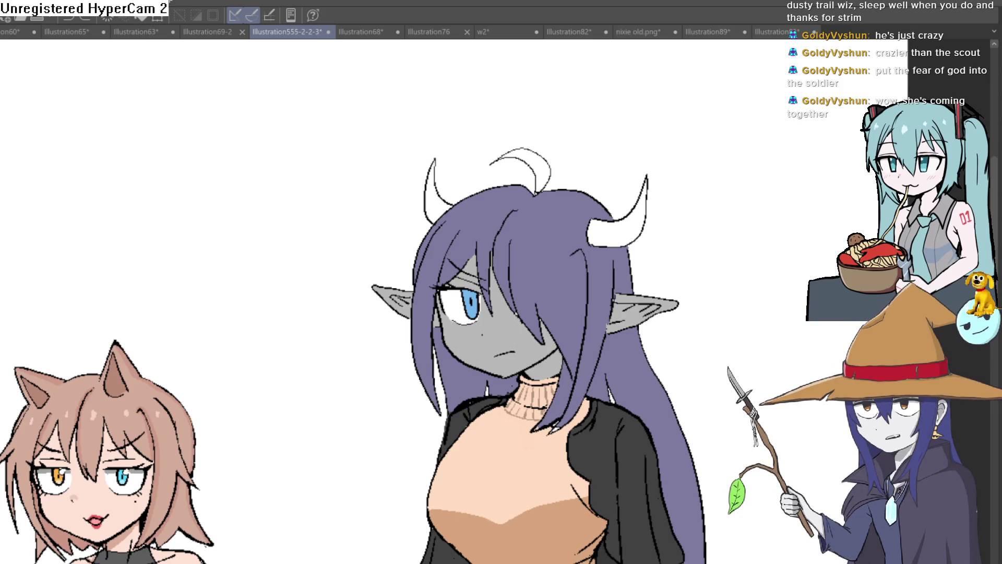
scroll(595, 159, "down", 1)
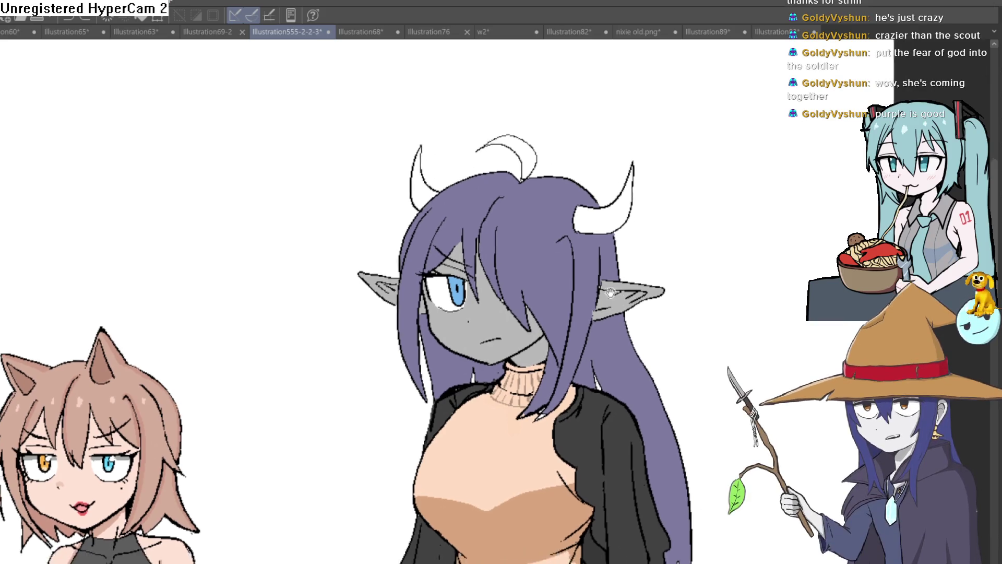
scroll(595, 159, "down", 1)
scroll(596, 160, "down", 1)
scroll(596, 159, "up", 1)
left_click_drag(597, 159, 587, 268)
scroll(653, 172, "up", 1)
scroll(653, 172, "up", 1)
left_click_drag(653, 172, 631, 178)
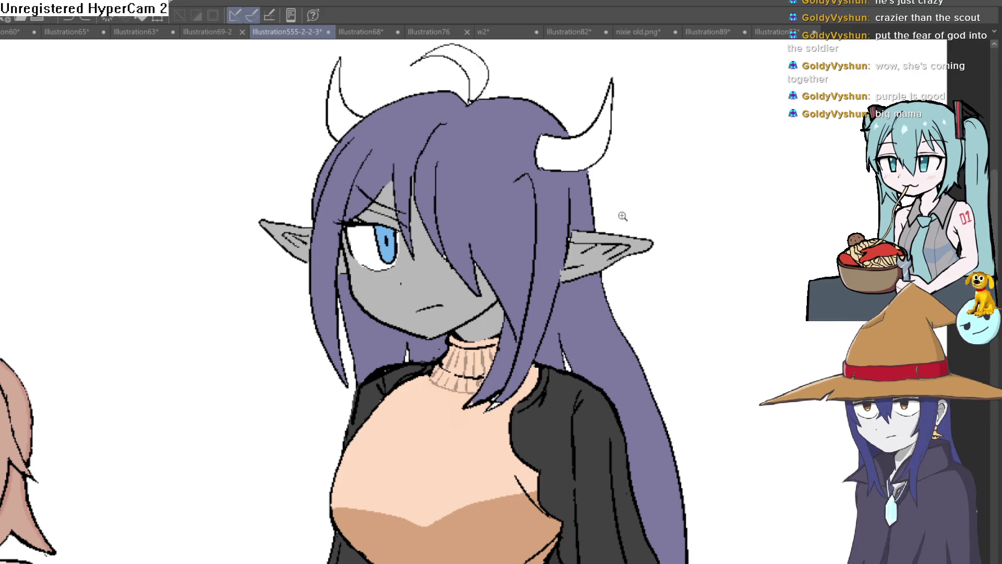
scroll(623, 216, "down", 3)
scroll(501, 314, "down", 2)
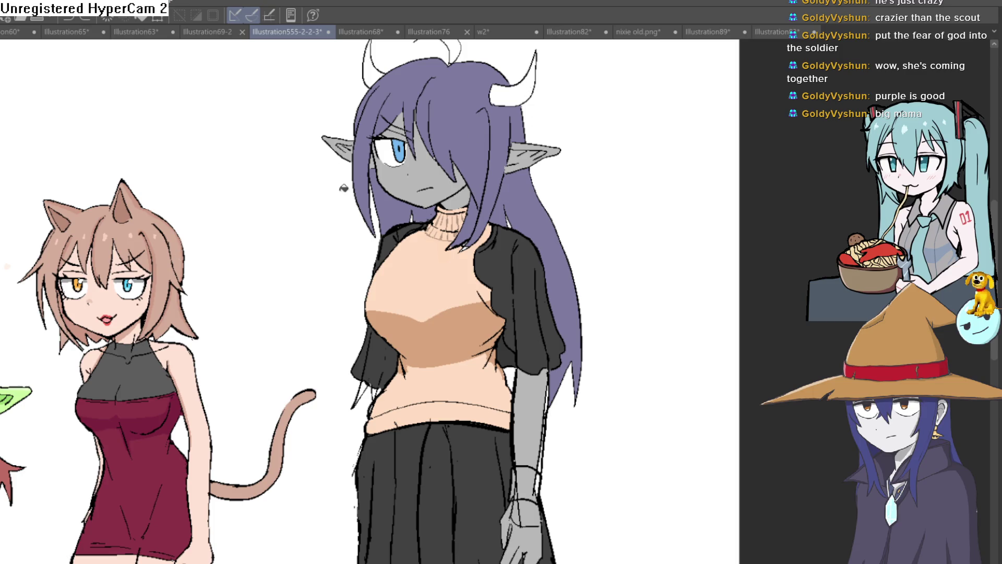
Attempt to fill the right horn grey twice, undoing each fill
left_click(532, 79)
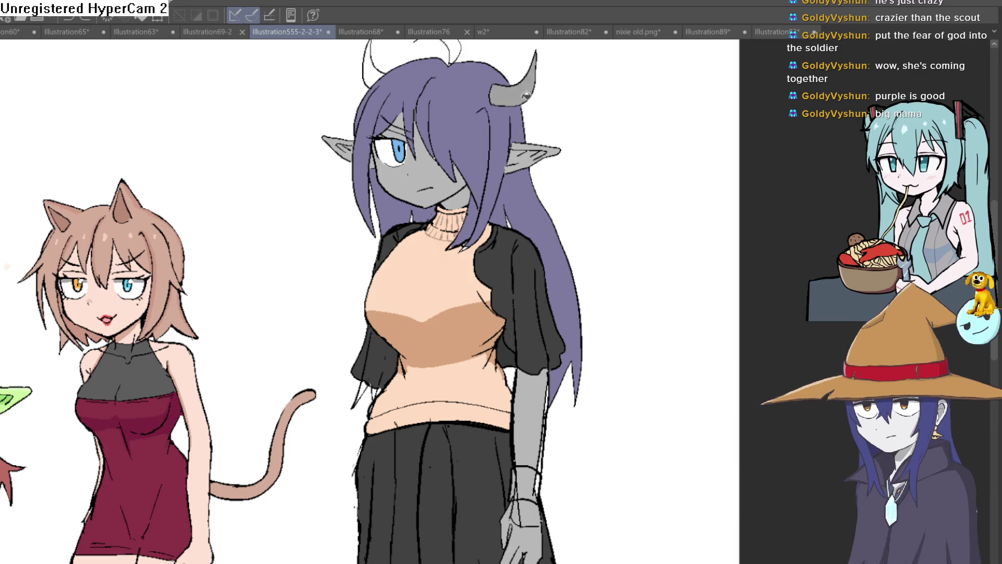
key("ctrl+z")
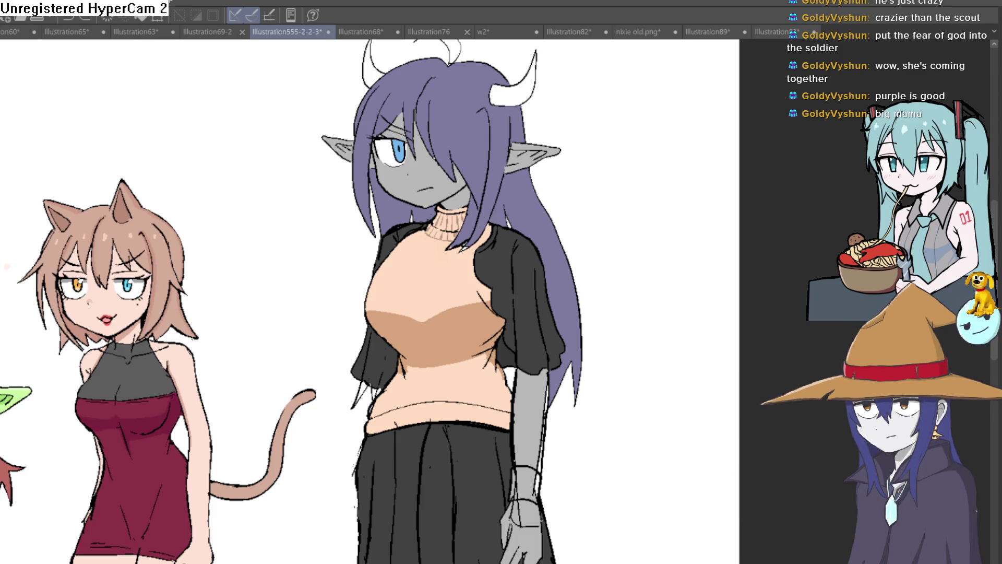
scroll(515, 209, "down", 3)
scroll(514, 209, "up", 3)
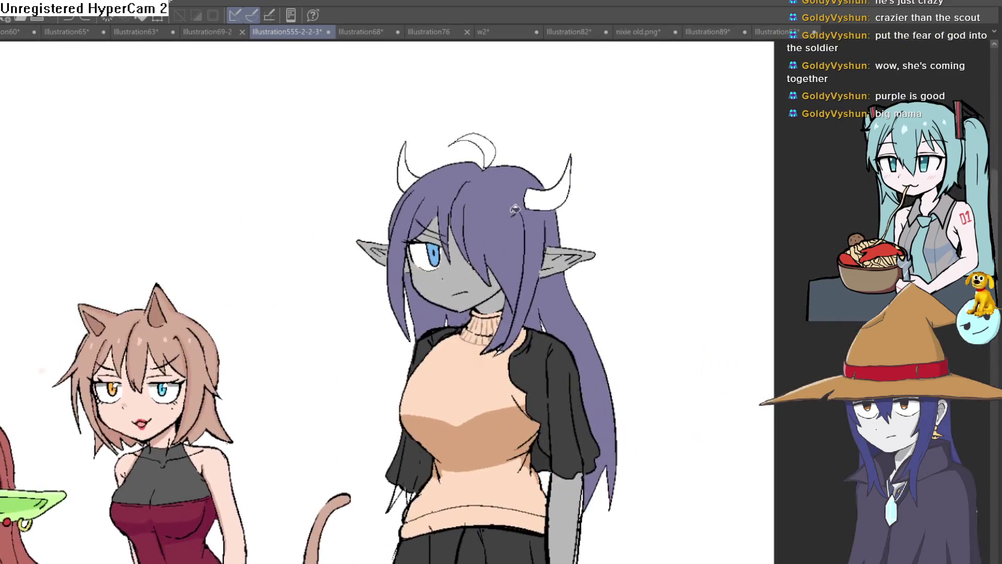
left_click(558, 192)
key("ctrl+z")
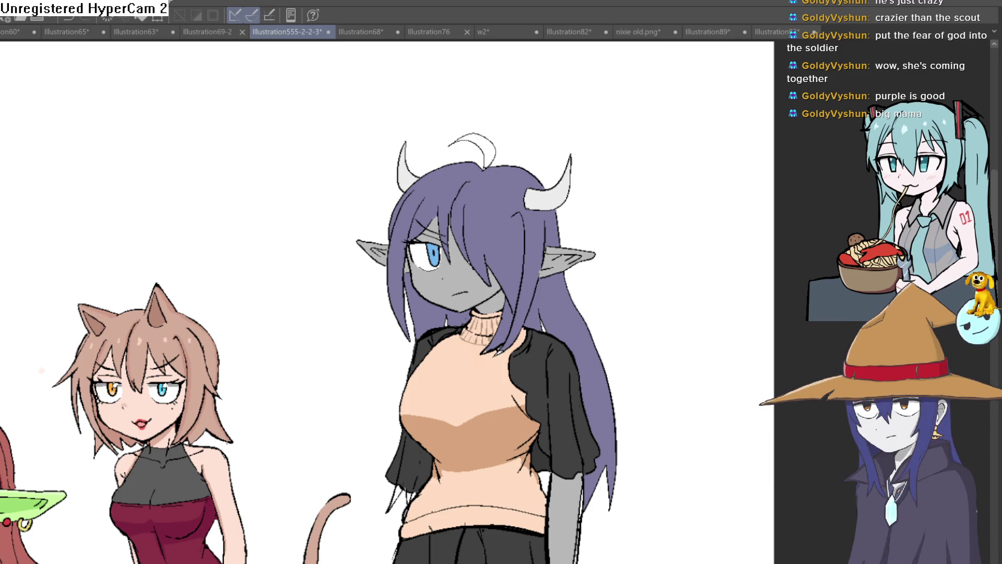
Redraw the left horn's inner edge and fill the hair loop above her head purple
left_click(560, 171)
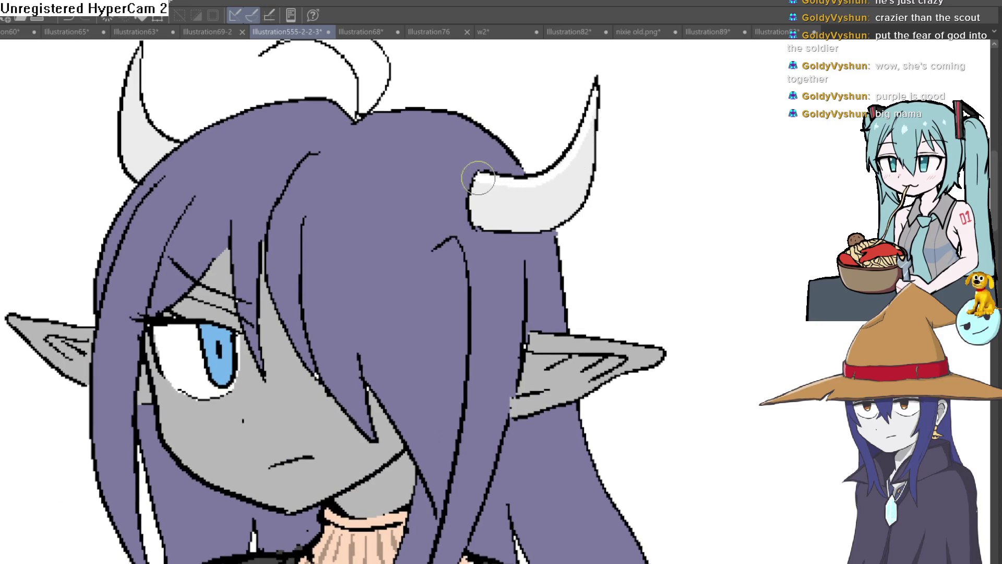
left_click_drag(504, 198, 598, 313)
left_click_drag(233, 174, 240, 236)
scroll(459, 280, "down", 1)
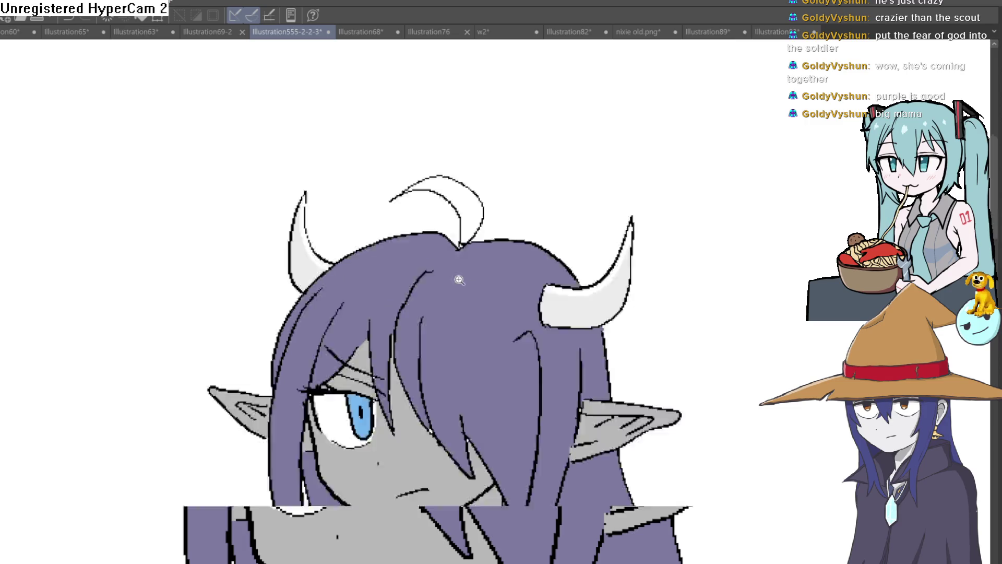
scroll(544, 242, "down", 2)
scroll(544, 242, "up", 2)
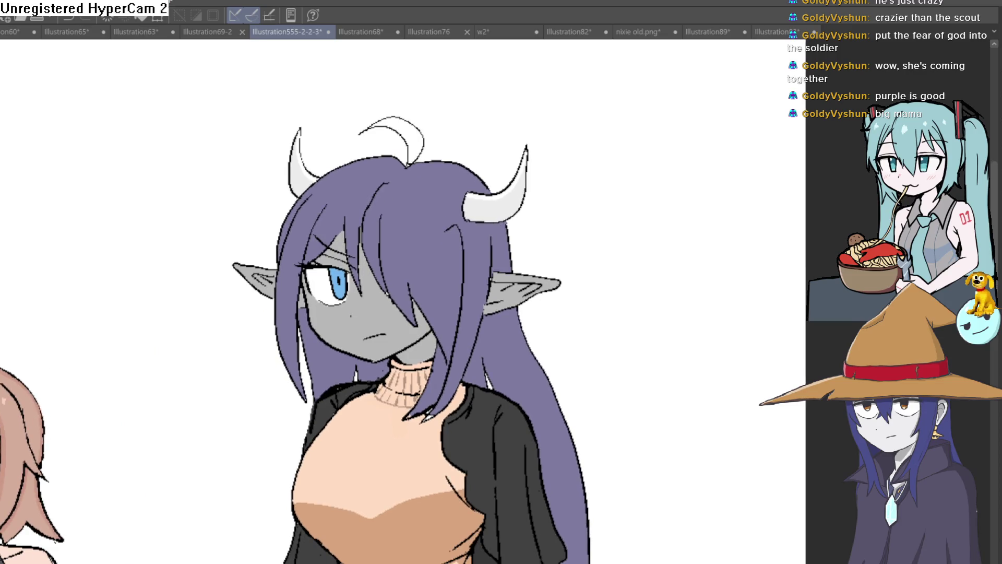
left_click(412, 138)
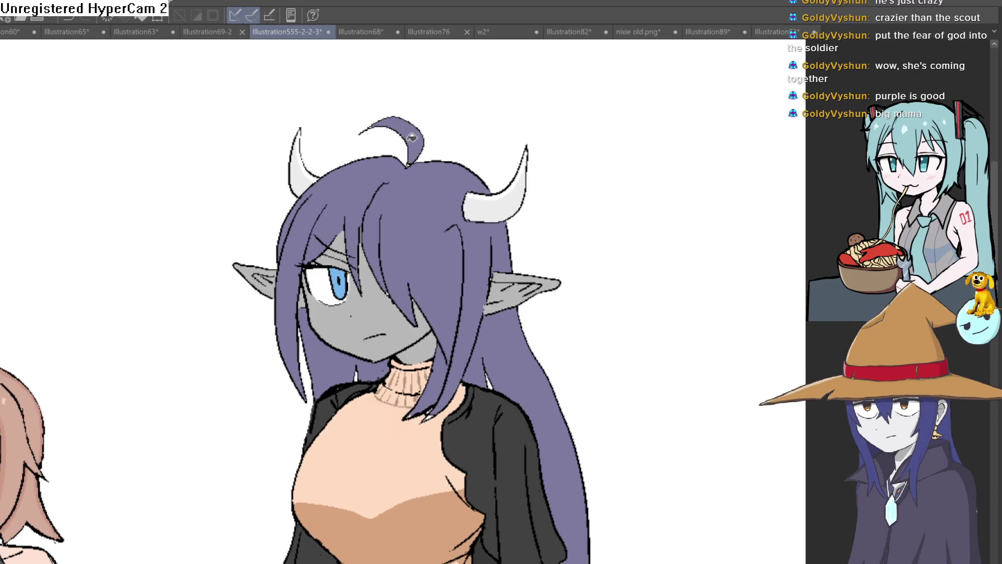
scroll(412, 137, "down", 1)
scroll(470, 220, "down", 1)
scroll(476, 219, "up", 2)
scroll(496, 292, "up", 1)
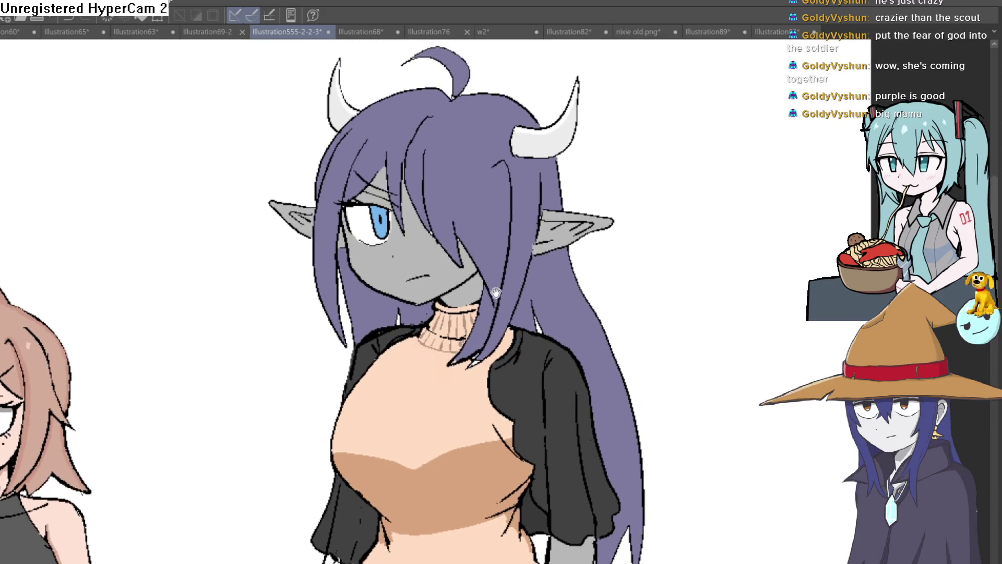
scroll(495, 292, "up", 1)
scroll(490, 290, "up", 1)
left_click_drag(486, 281, 514, 219)
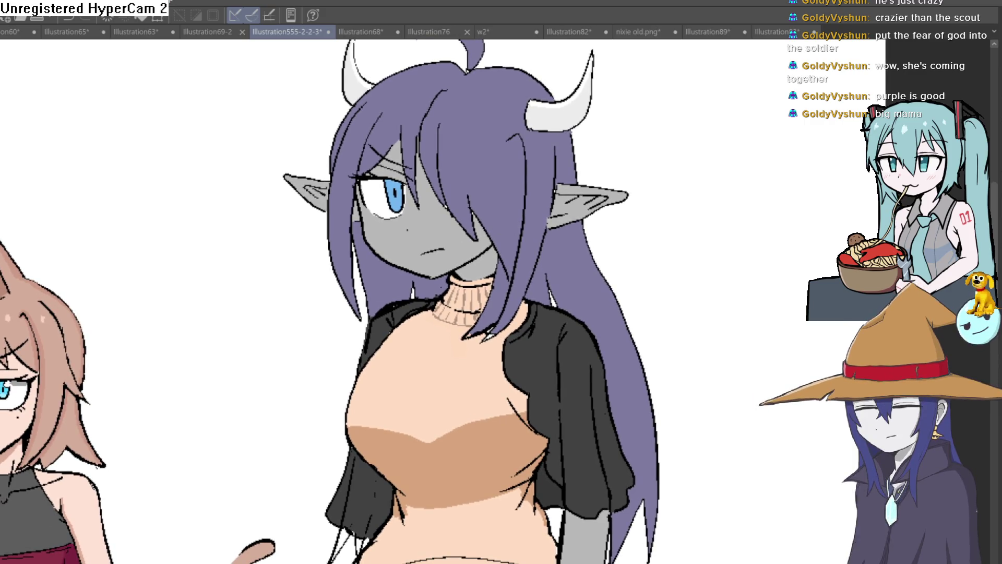
scroll(373, 208, "up", 3)
scroll(373, 208, "up", 3)
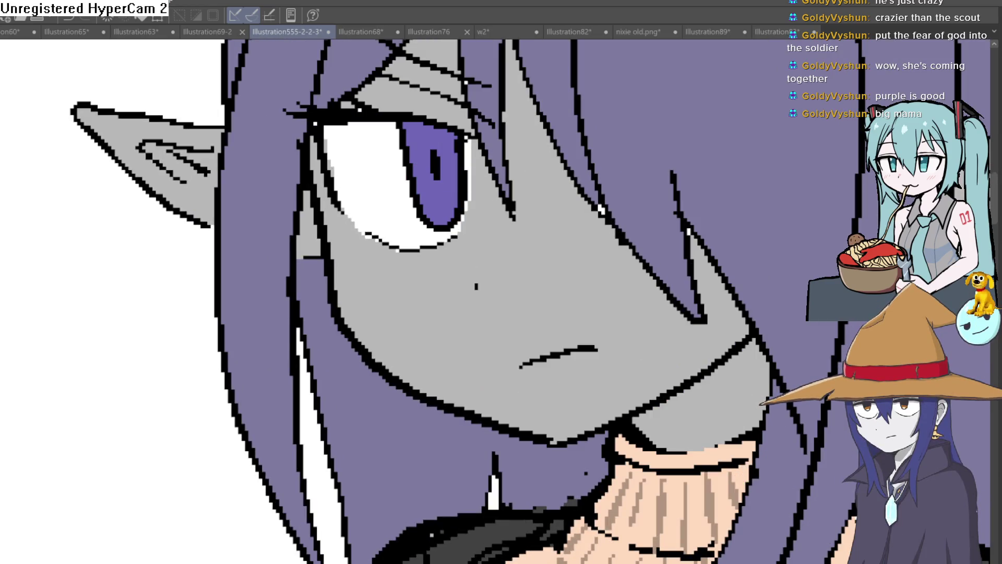
scroll(458, 177, "up", 3)
Paint a pale lavender highlight stroke inside the purple iris and recentre on the lineup
mouse_move(406, 281)
left_mouse_down()
mouse_move(374, 331)
mouse_move(423, 290)
left_mouse_up()
scroll(408, 305, "down", 5)
scroll(631, 368, "down", 3)
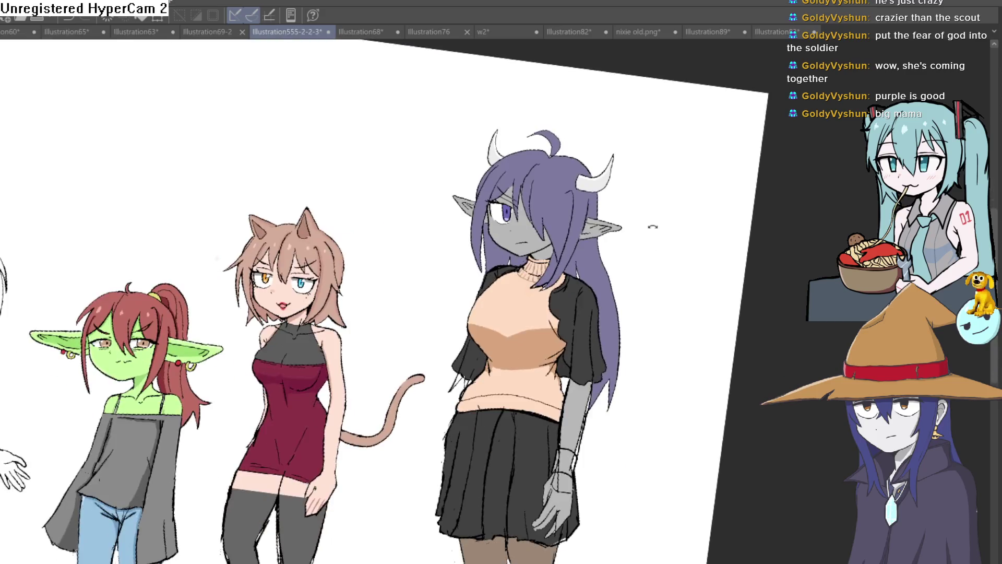
scroll(649, 224, "up", 1)
scroll(637, 201, "up", 1)
scroll(633, 206, "up", 1)
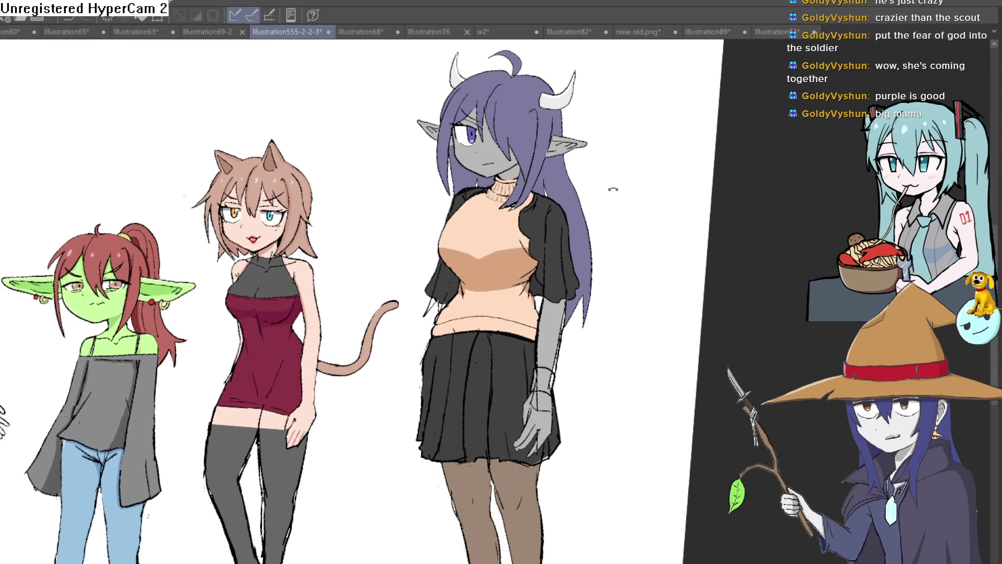
left_click_drag(613, 189, 569, 213)
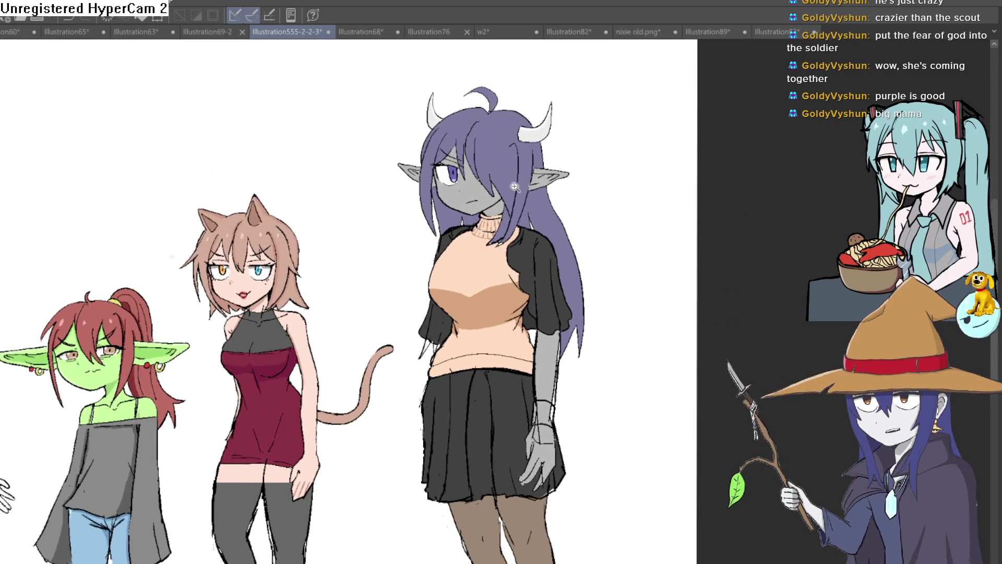
scroll(569, 212, "up", 2)
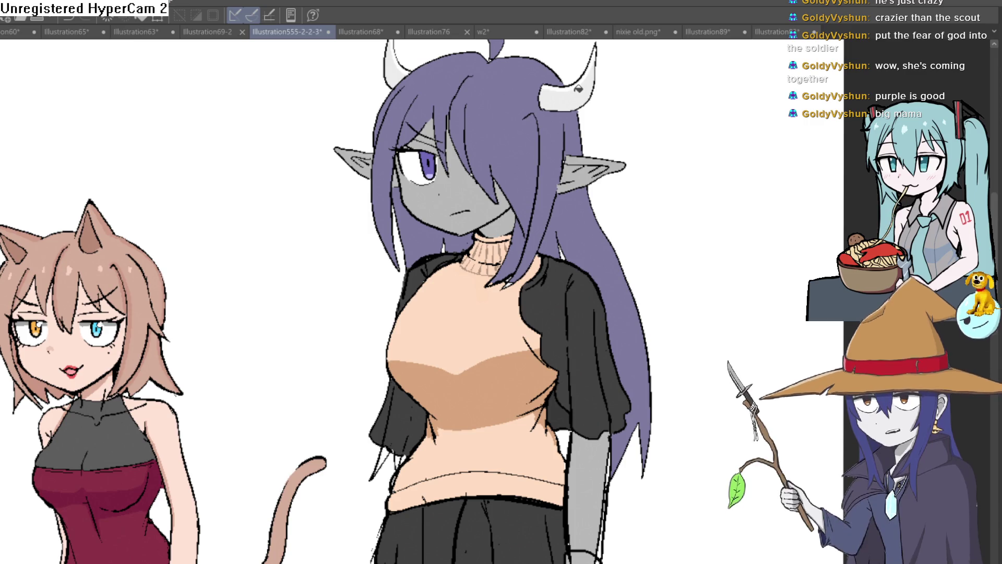
scroll(580, 156, "down", 5)
scroll(581, 234, "up", 3)
scroll(548, 274, "down", 3)
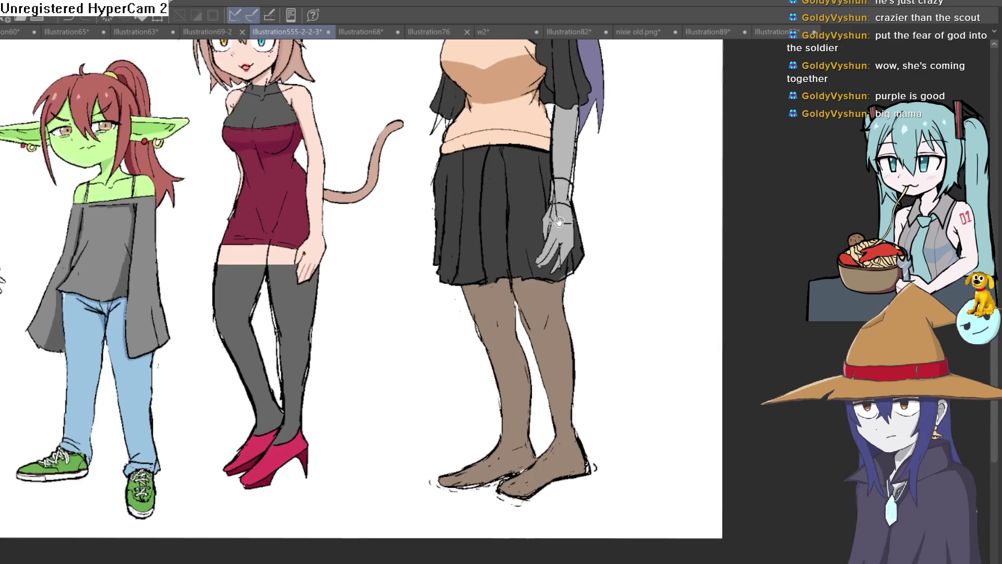
scroll(544, 299, "down", 2)
scroll(544, 298, "down", 1)
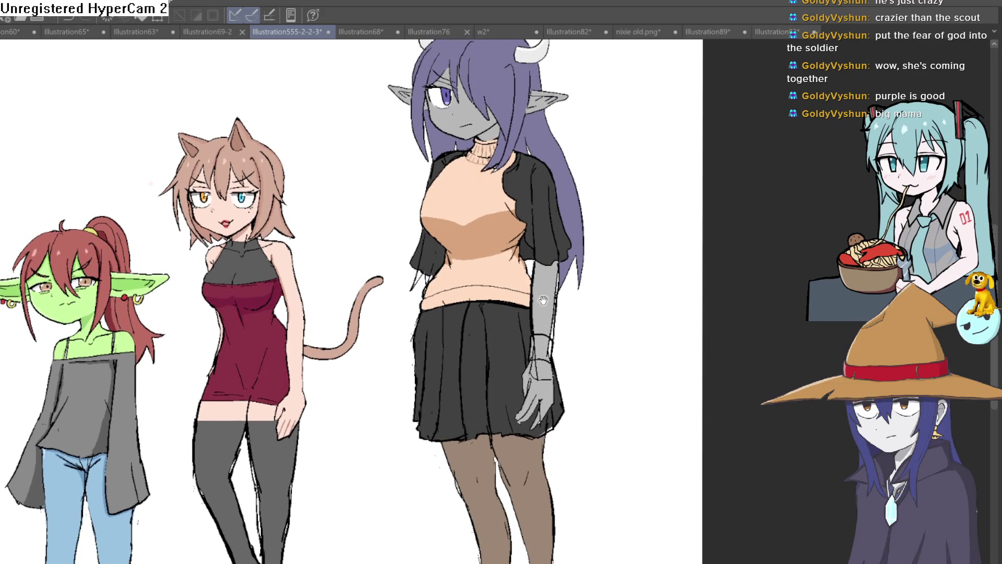
scroll(544, 329, "up", 2)
scroll(545, 360, "up", 1)
left_click_drag(545, 359, 547, 399)
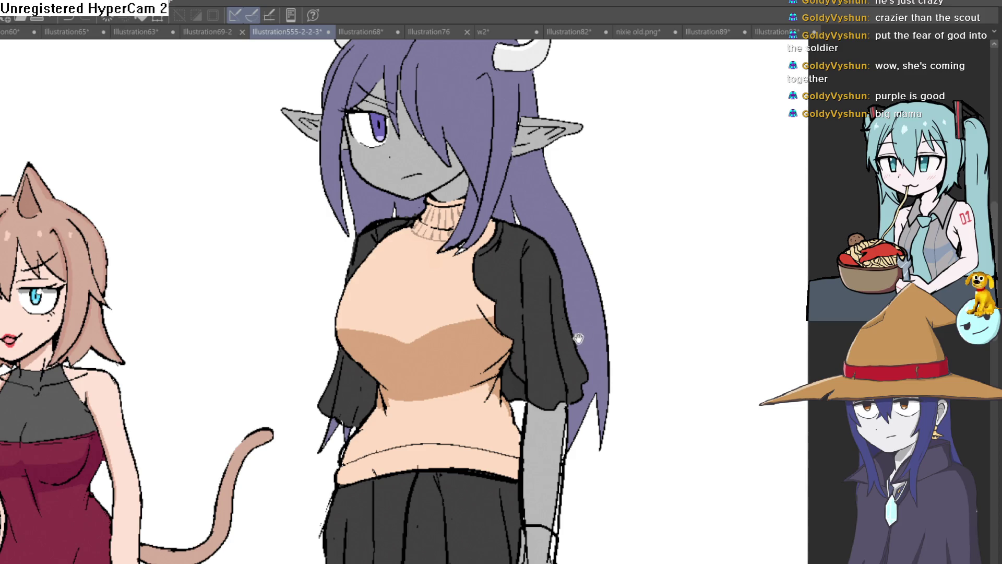
left_click_drag(578, 338, 569, 289)
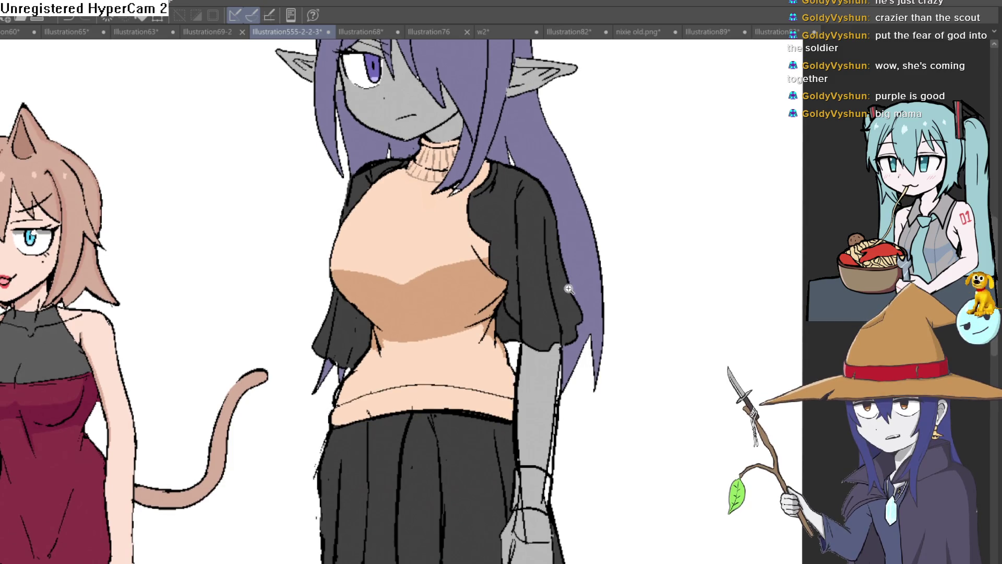
scroll(569, 289, "down", 2)
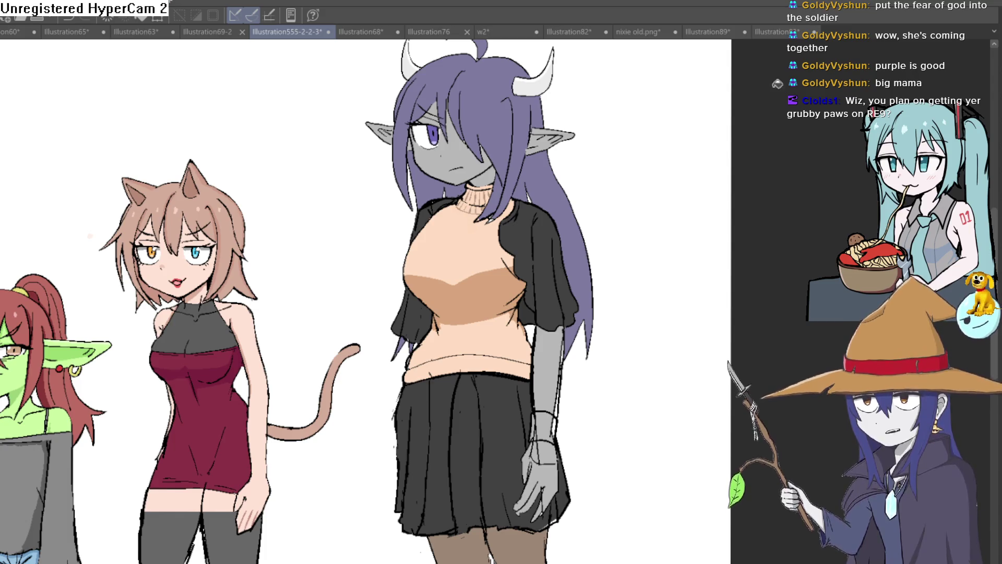
scroll(601, 270, "down", 2)
scroll(602, 261, "up", 2)
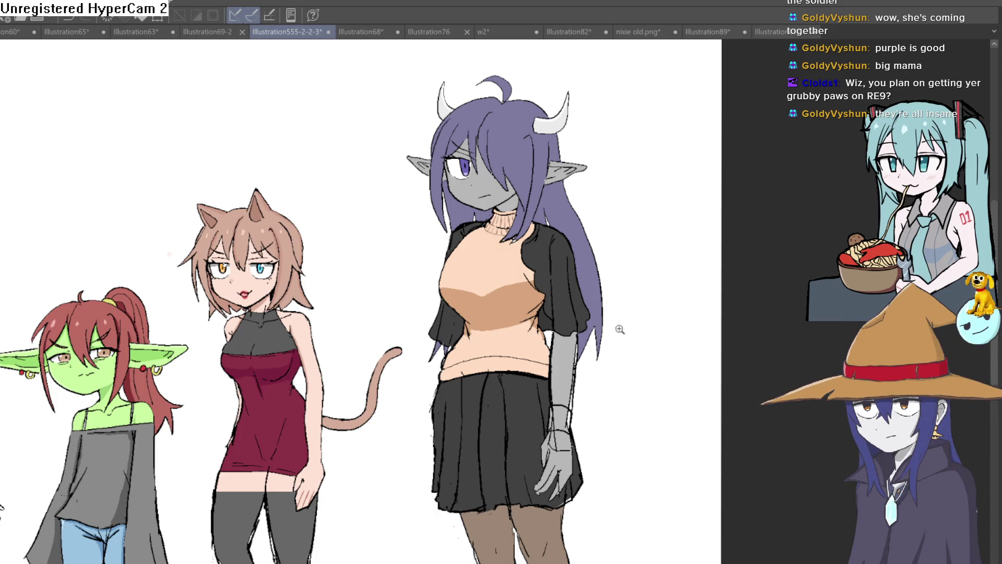
scroll(620, 329, "down", 2)
scroll(615, 352, "down", 1)
scroll(608, 289, "up", 5)
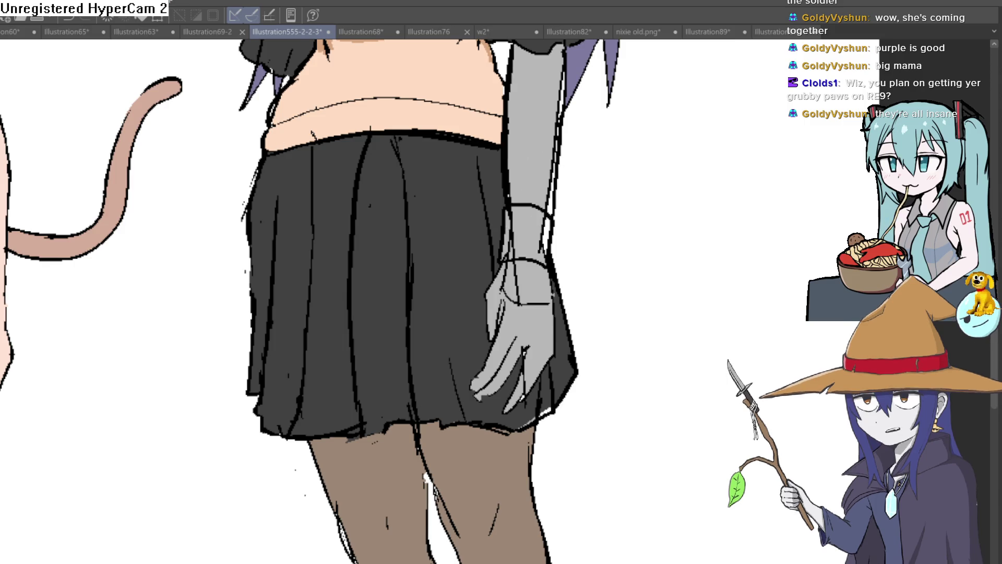
scroll(522, 190, "down", 1)
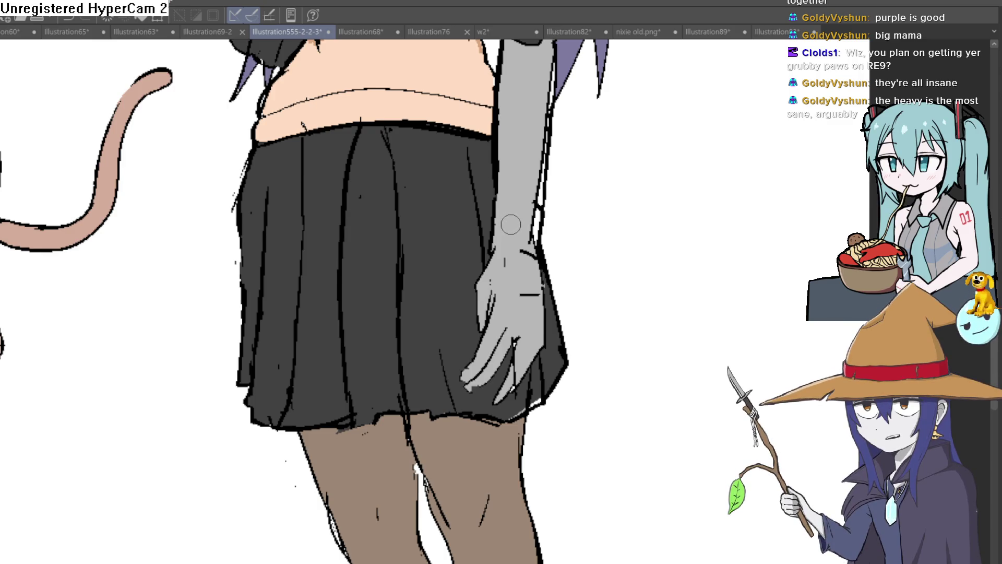
scroll(510, 225, "up", 1)
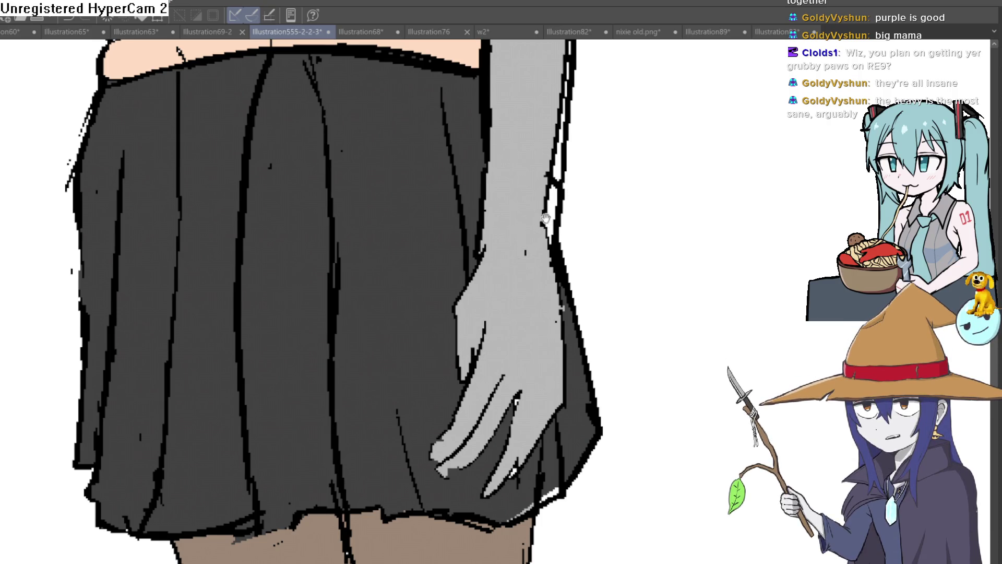
scroll(533, 234, "down", 5)
scroll(517, 243, "down", 1)
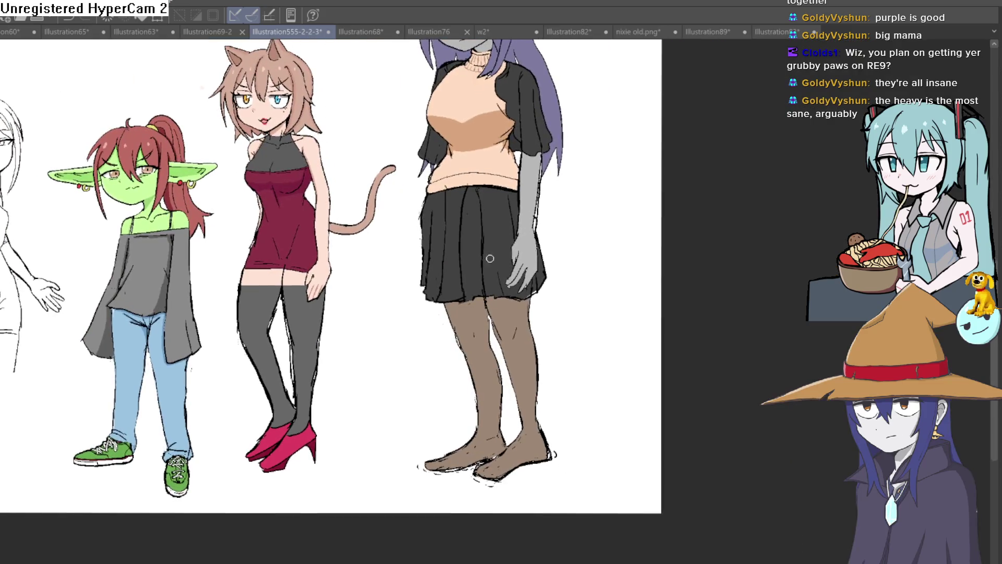
scroll(566, 268, "up", 2)
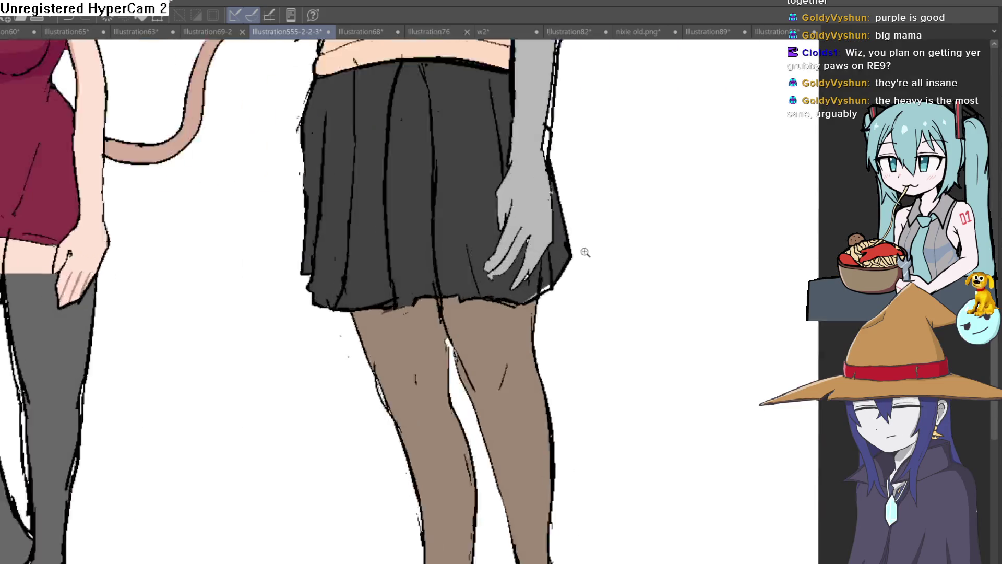
scroll(586, 253, "up", 3)
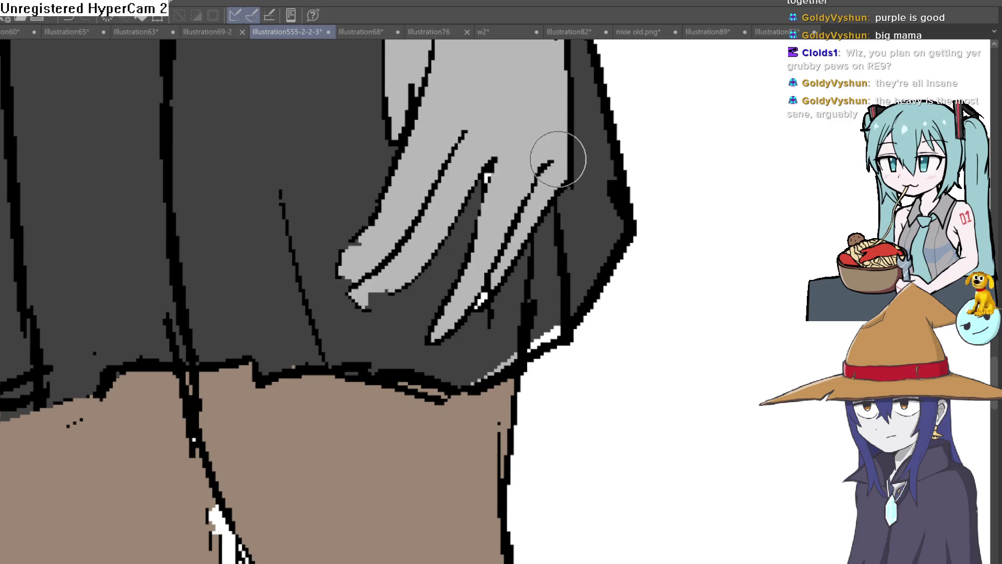
scroll(555, 157, "down", 3)
scroll(572, 353, "down", 1)
scroll(557, 347, "down", 1)
scroll(557, 347, "up", 3)
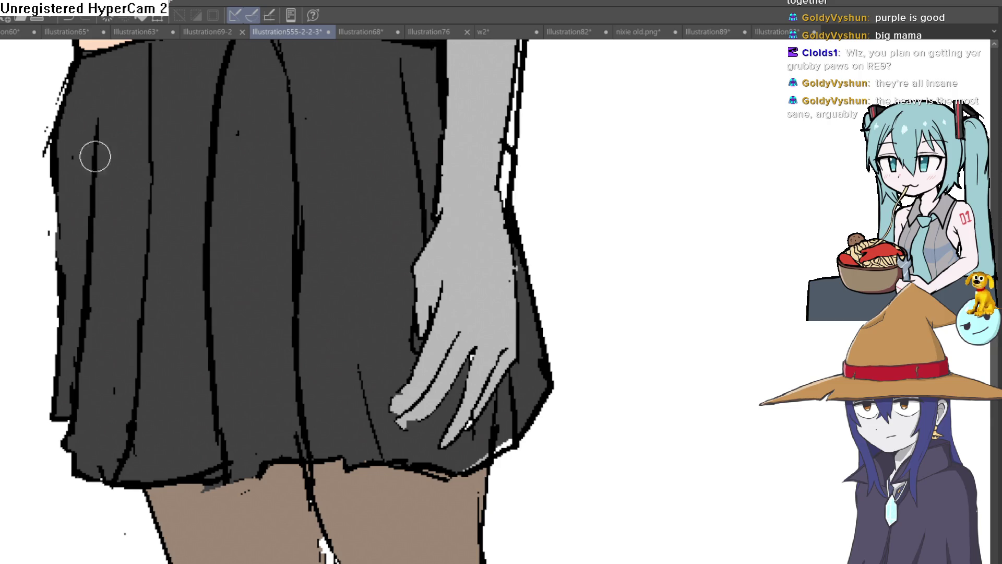
scroll(463, 228, "down", 1)
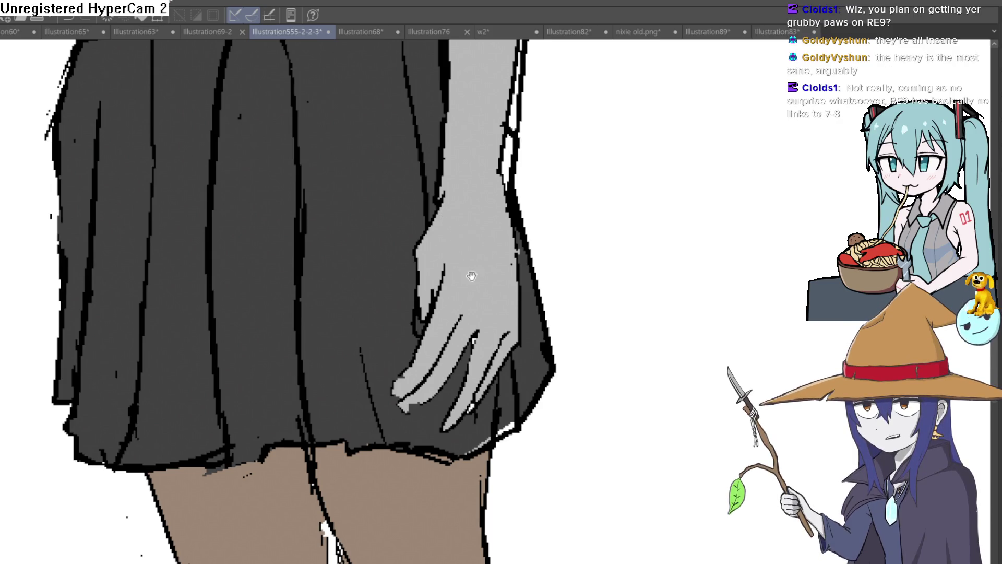
scroll(468, 239, "up", 1)
scroll(474, 244, "up", 2)
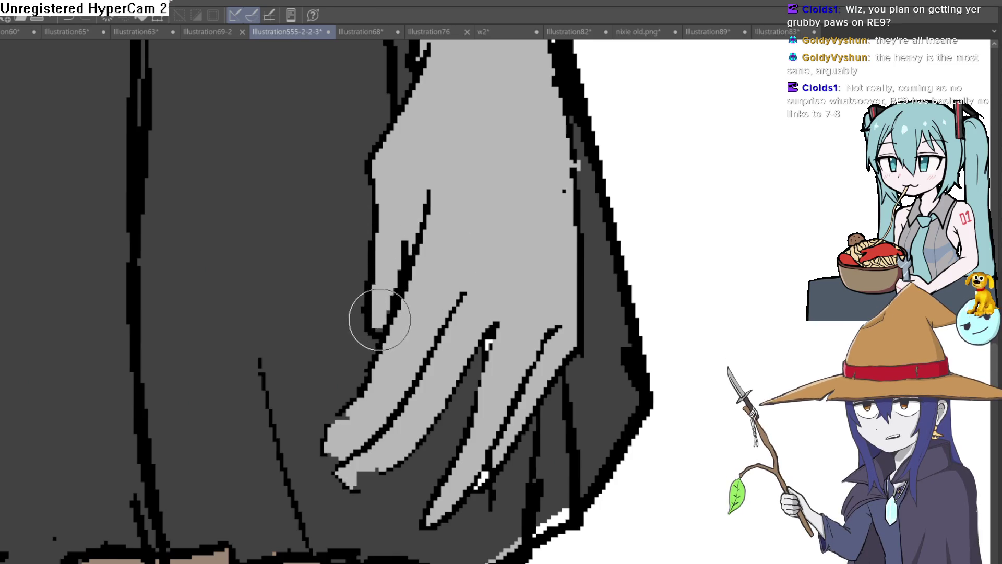
scroll(393, 210, "down", 1)
scroll(423, 235, "down", 2)
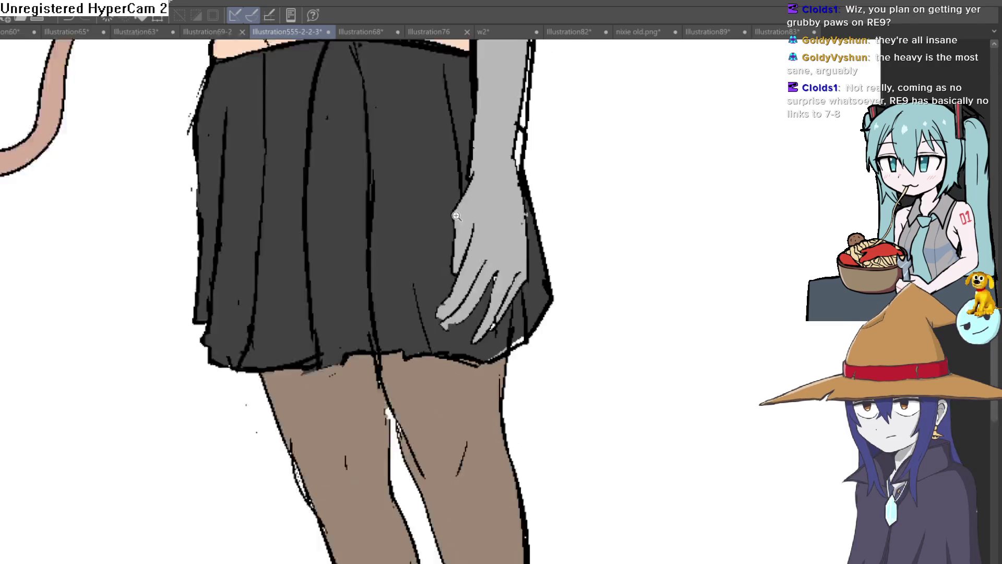
scroll(484, 293, "down", 1)
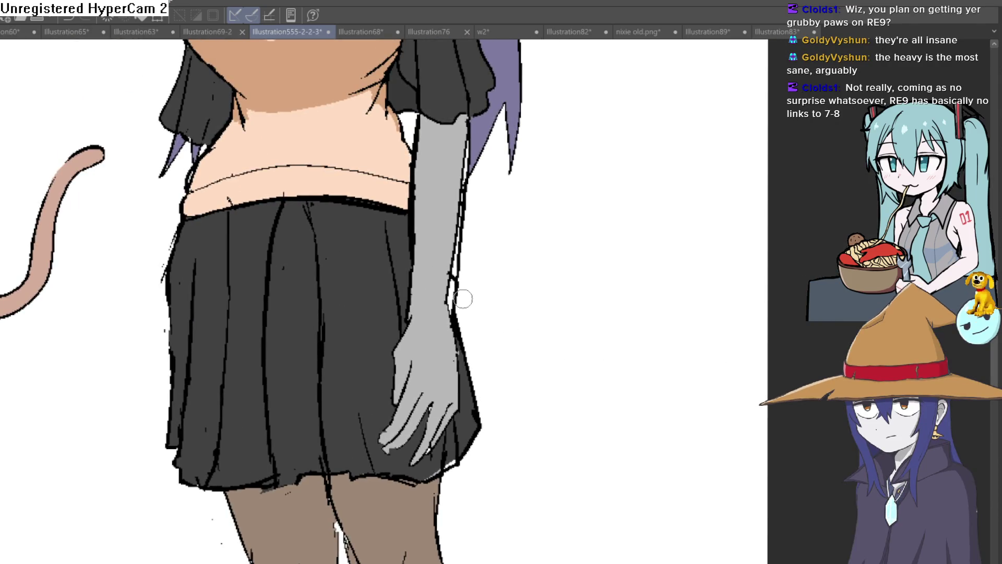
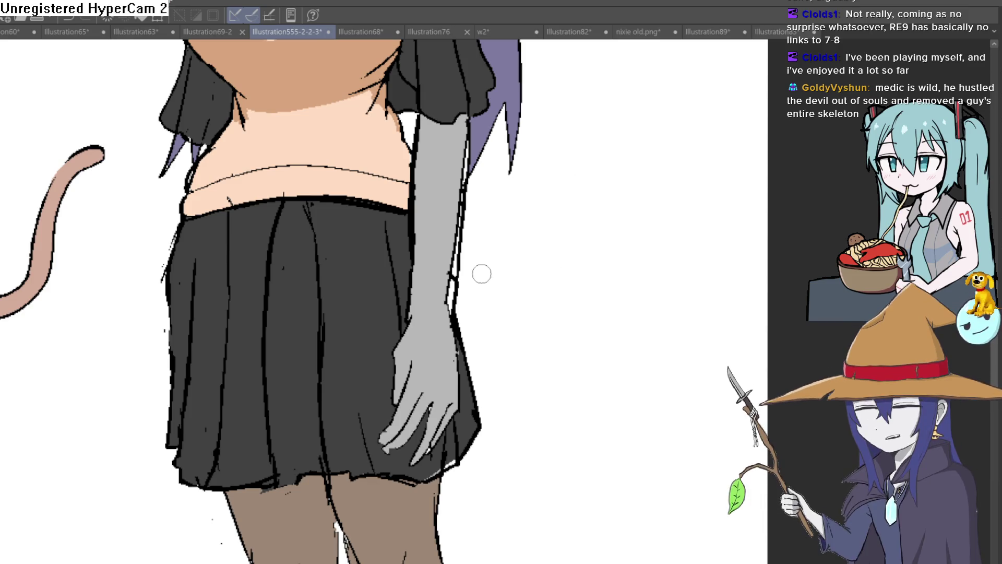
scroll(466, 291, "down", 2)
scroll(501, 212, "down", 1)
scroll(474, 297, "down", 2)
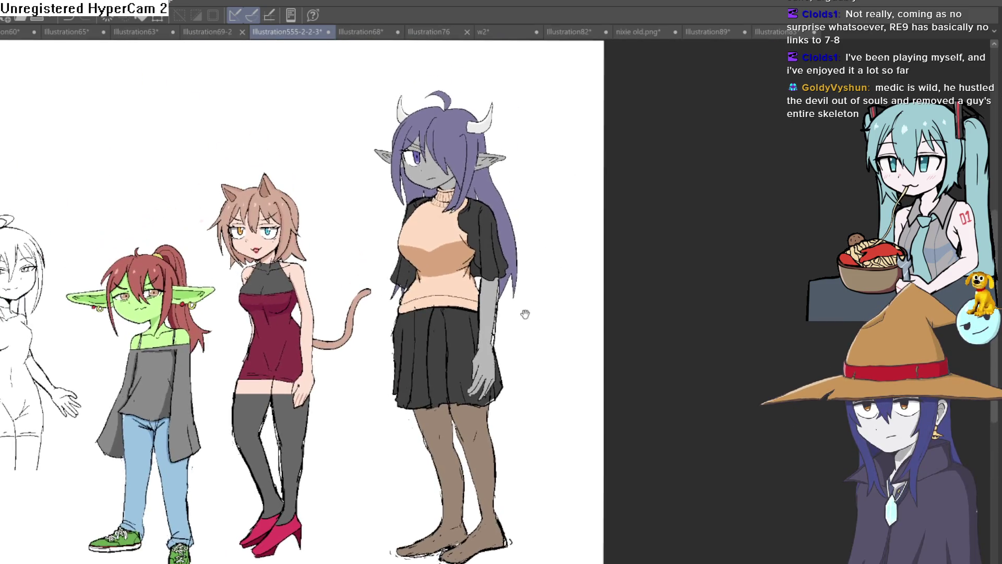
scroll(522, 311, "down", 1)
scroll(521, 291, "down", 2)
scroll(521, 257, "down", 1)
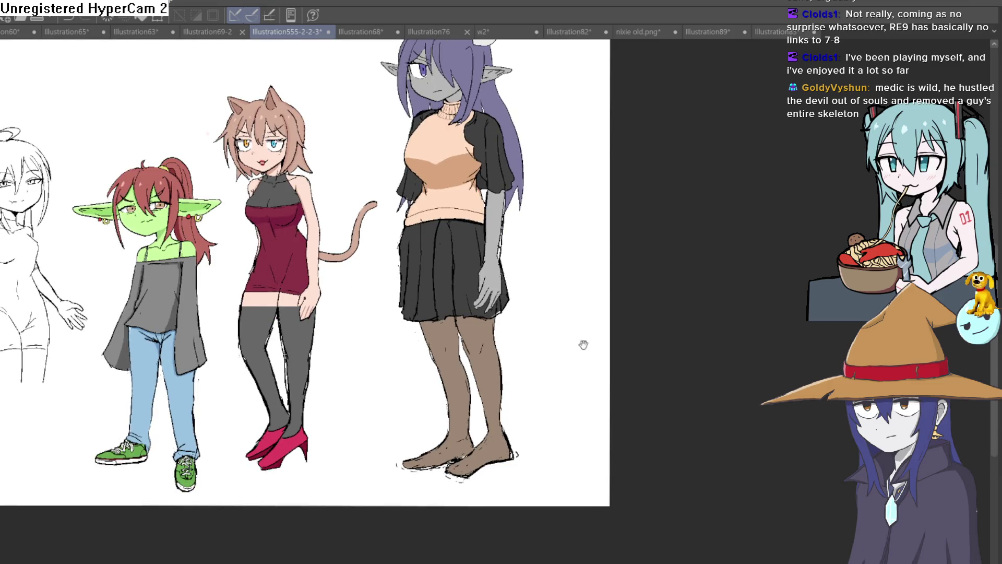
scroll(582, 343, "down", 2)
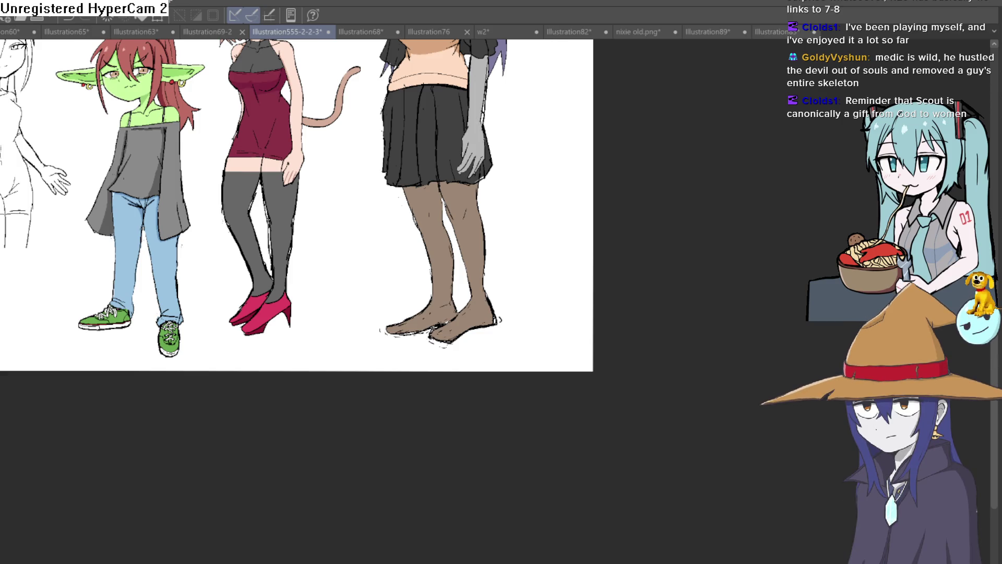
Ink the ankle strap lines across the grey girl's right ankle
left_click_drag(504, 321, 496, 287)
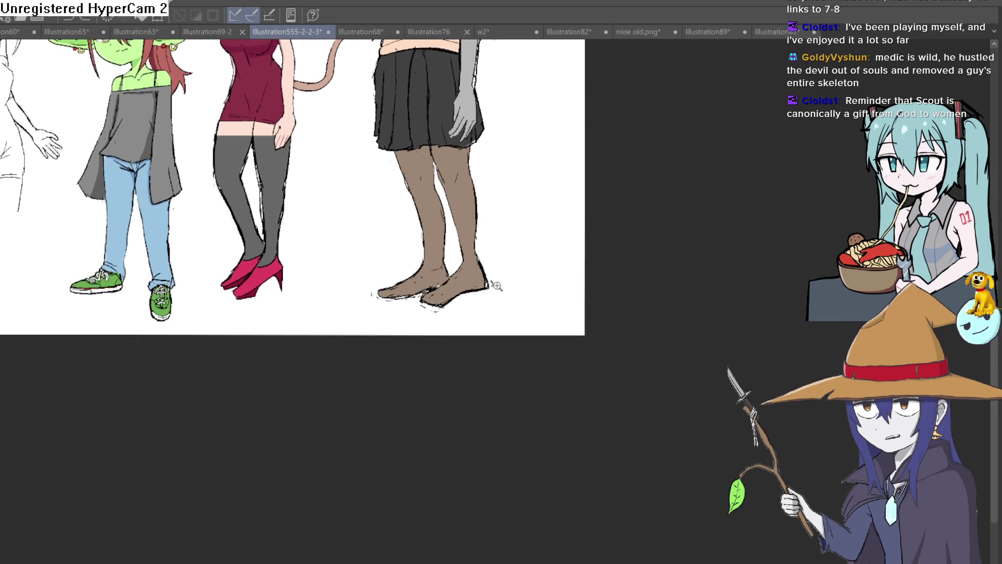
scroll(495, 287, "up", 1)
scroll(494, 291, "up", 1)
scroll(494, 235, "up", 2)
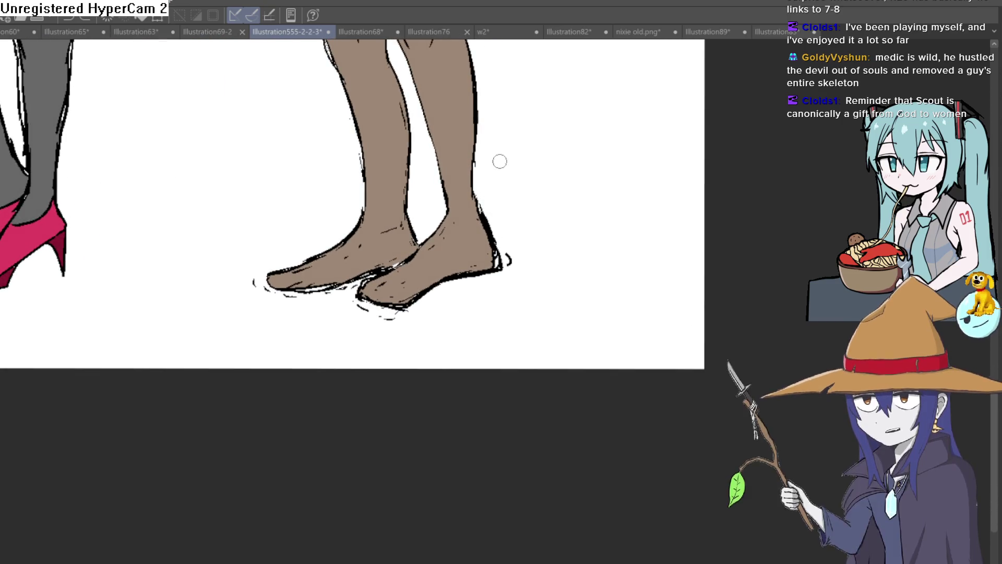
scroll(501, 153, "up", 1)
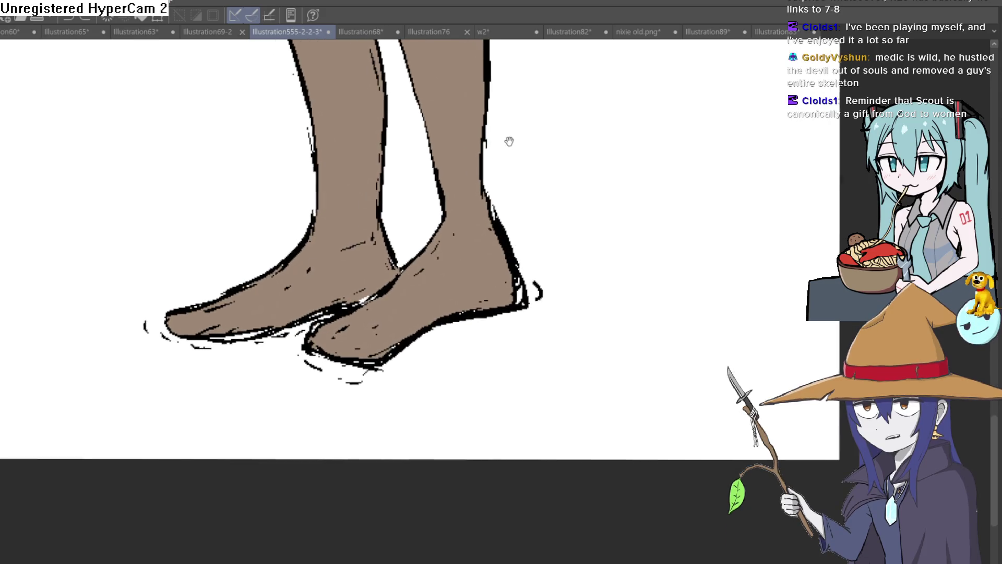
left_click_drag(509, 141, 490, 148)
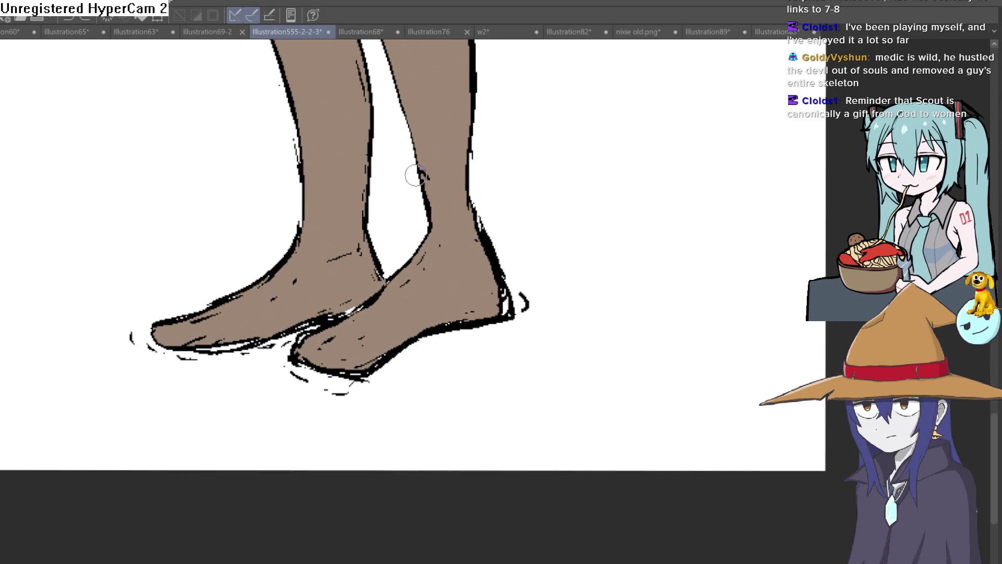
mouse_move(423, 225)
left_mouse_down()
mouse_move(425, 181)
mouse_move(421, 227)
left_mouse_up()
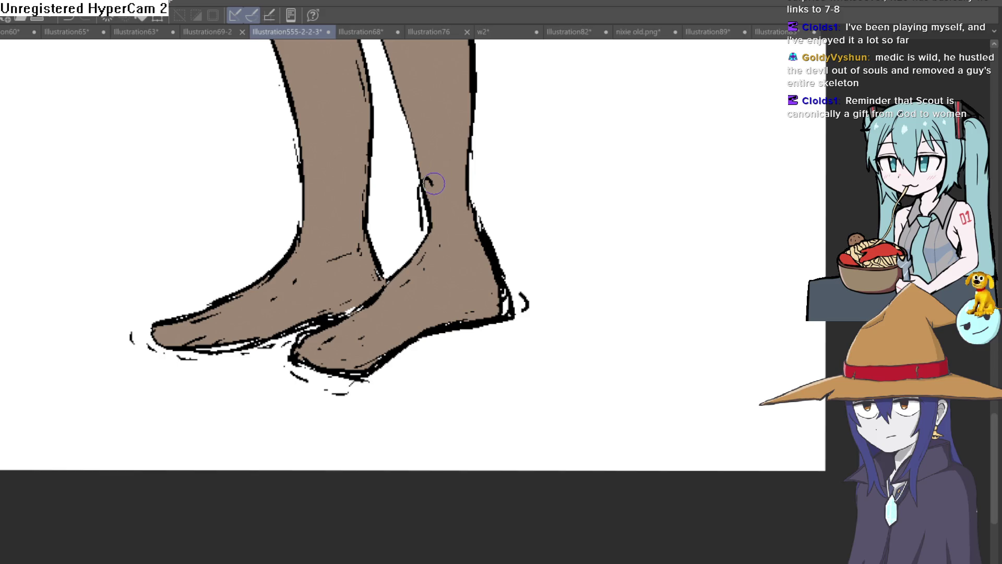
mouse_move(423, 187)
left_mouse_down()
mouse_move(470, 181)
mouse_move(418, 184)
left_mouse_up()
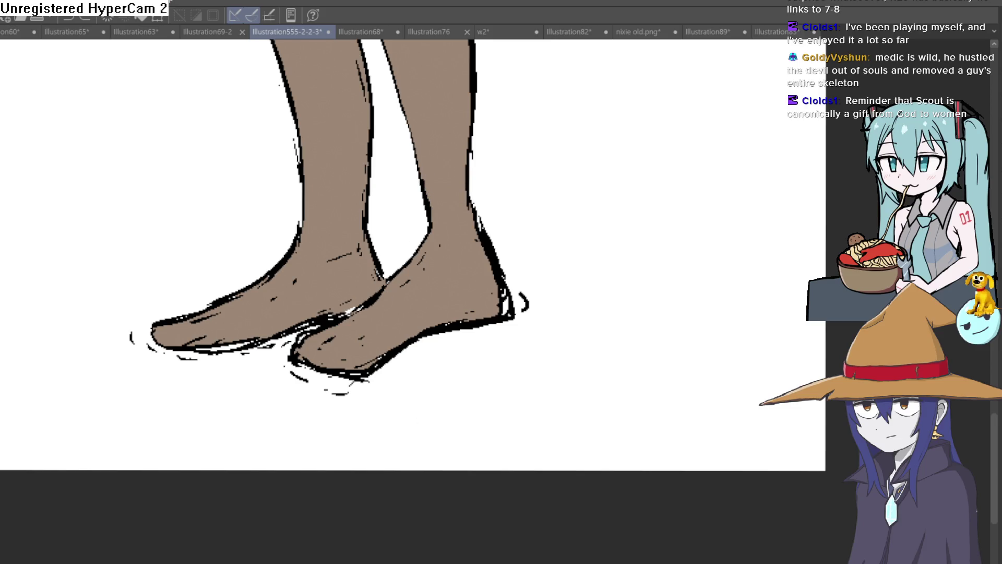
left_click_drag(630, 279, 611, 329)
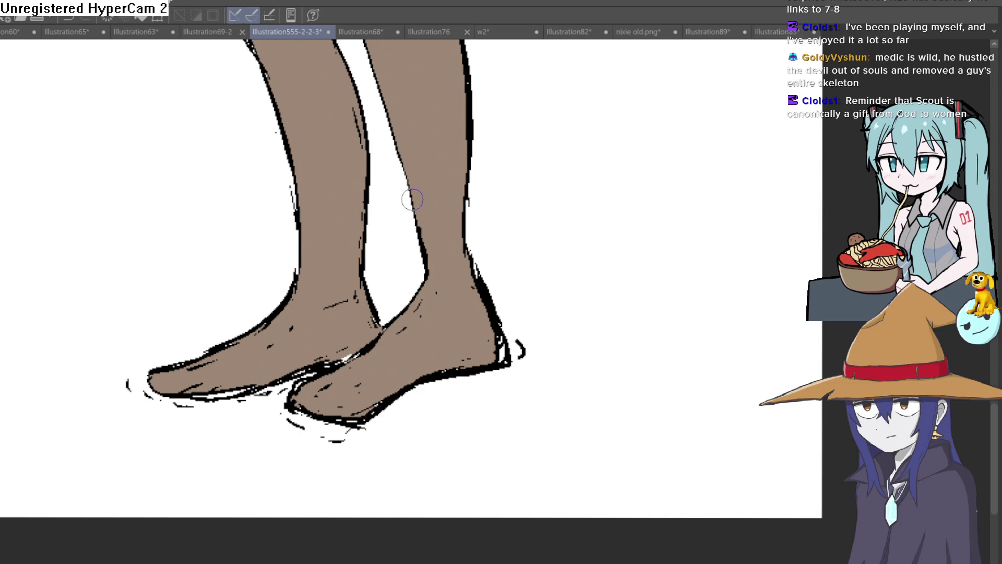
left_click_drag(418, 242, 470, 230)
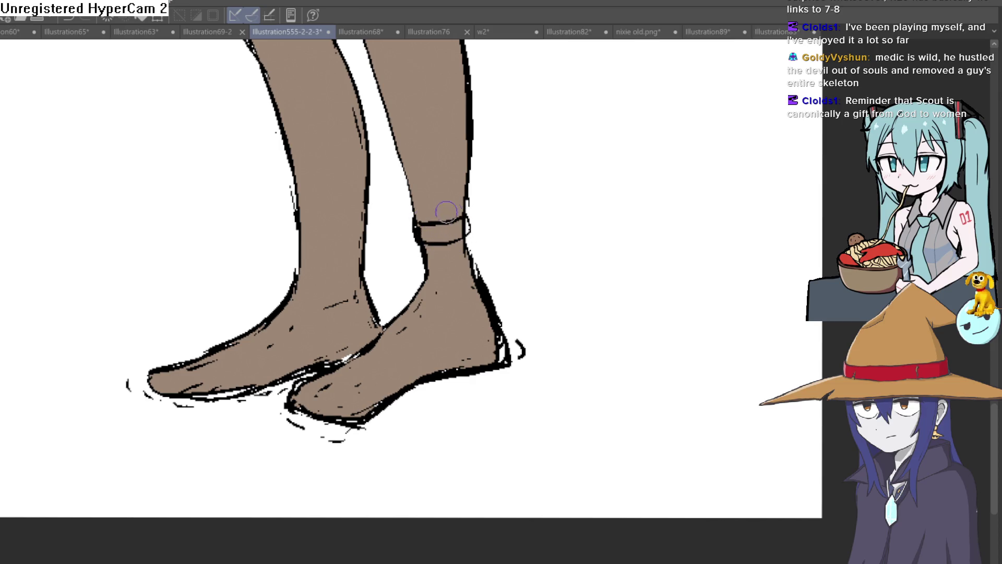
Ink the heel strap with two lines down the back of the foot
left_click_drag(442, 223, 433, 192)
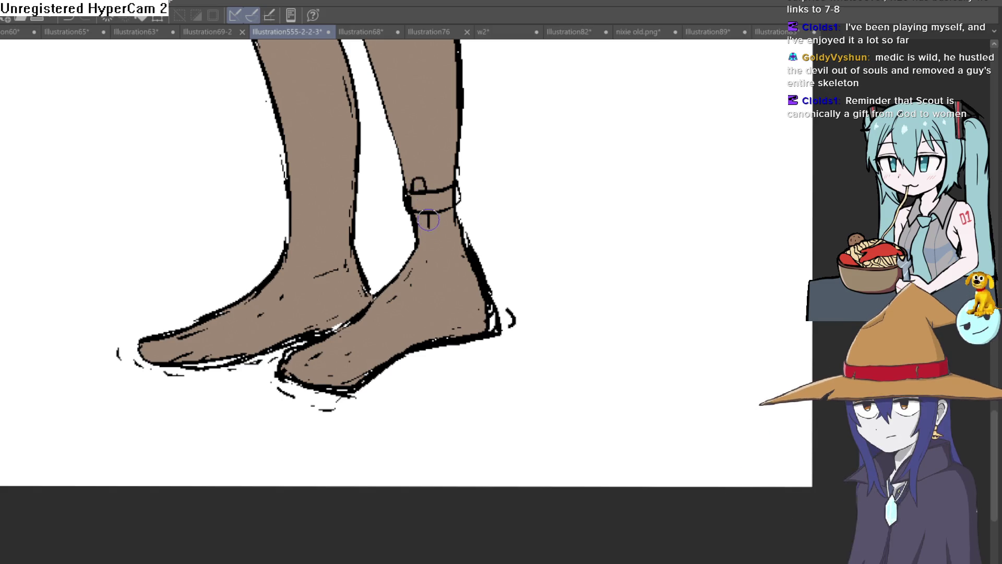
left_click_drag(433, 232, 426, 196)
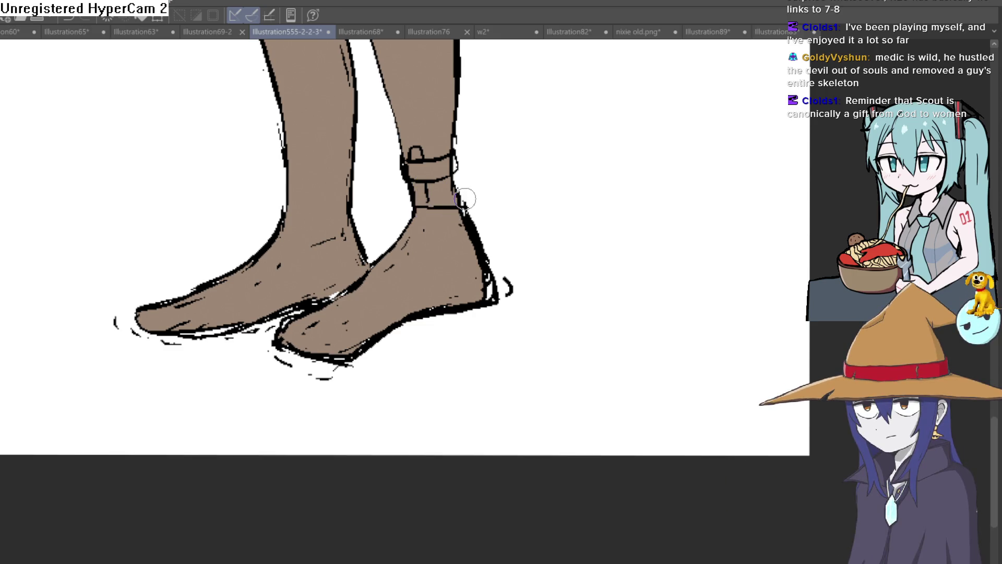
left_click_drag(450, 258, 444, 307)
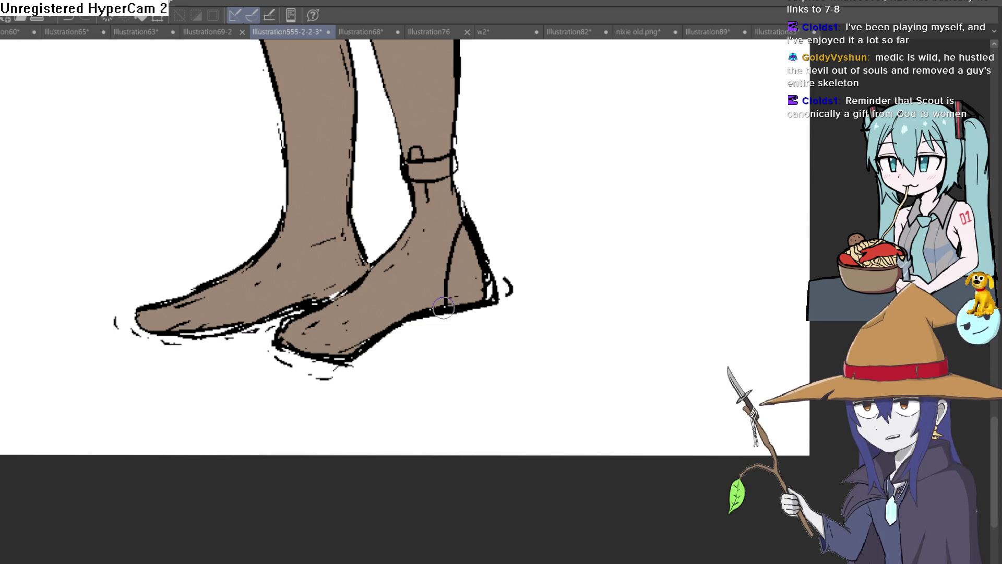
left_click_drag(468, 232, 450, 287)
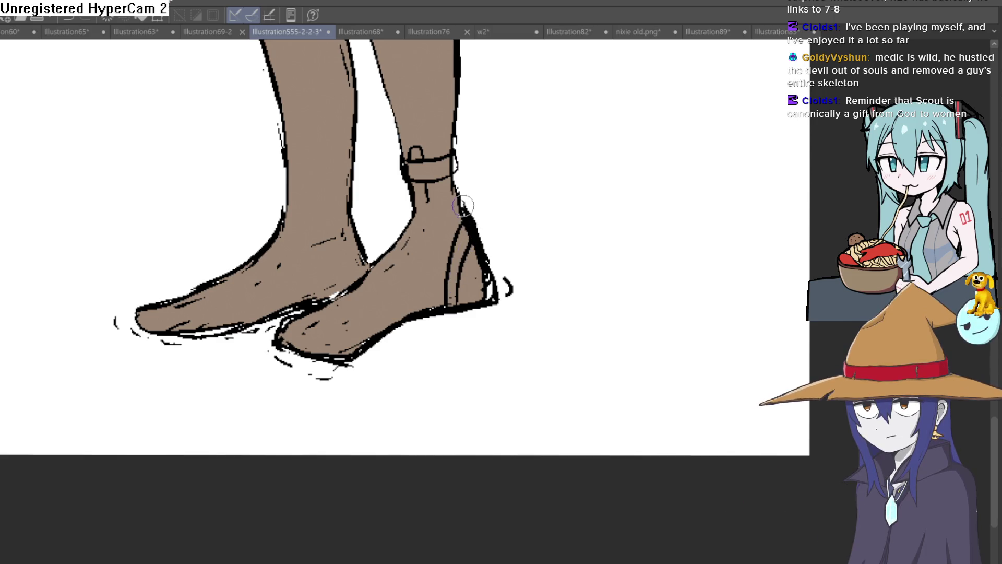
scroll(470, 202, "down", 2)
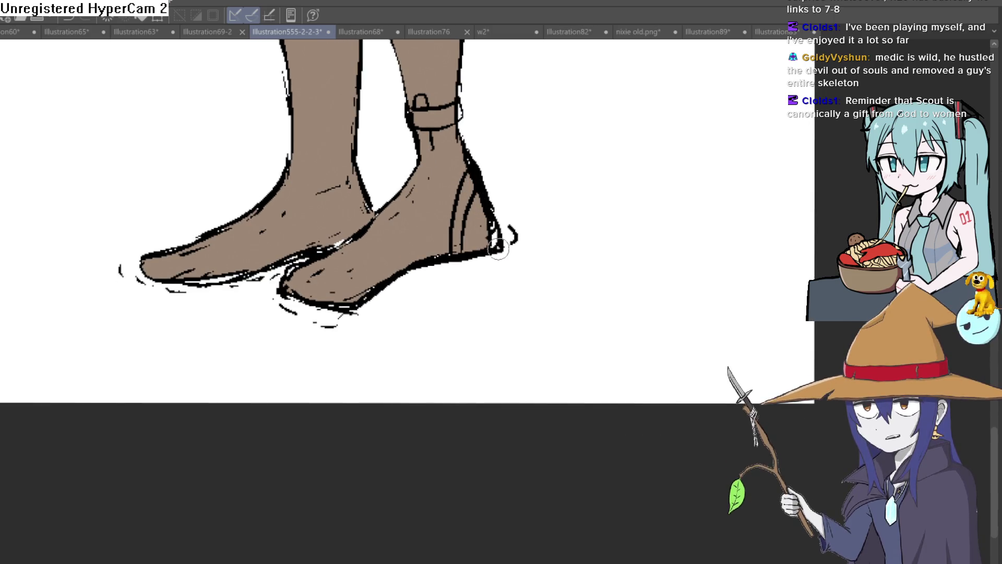
Draw the sandal sole line under the heel, redoing the stroke until it sits right
left_click_drag(497, 251, 454, 270)
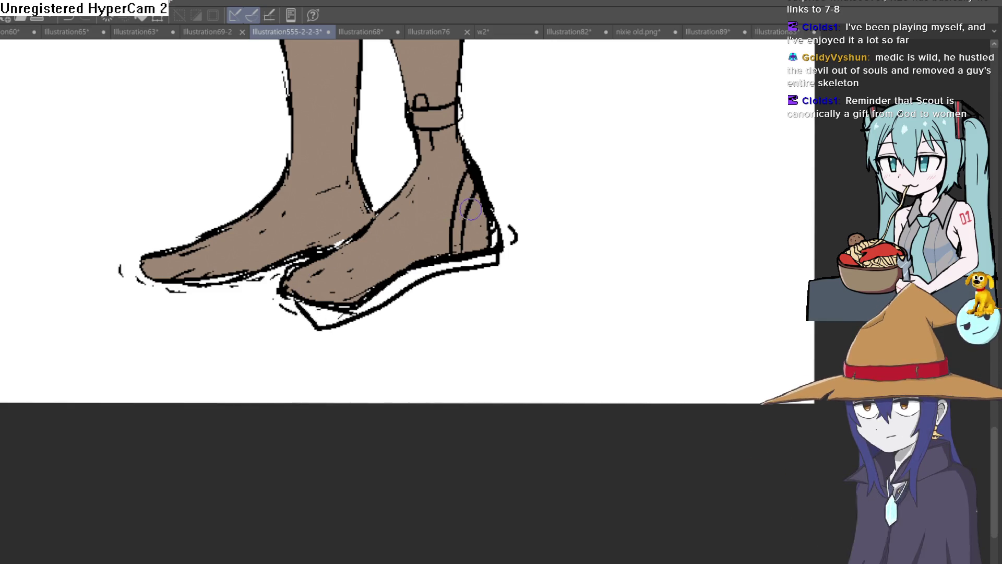
key("ctrl+z")
left_click_drag(498, 252, 321, 322)
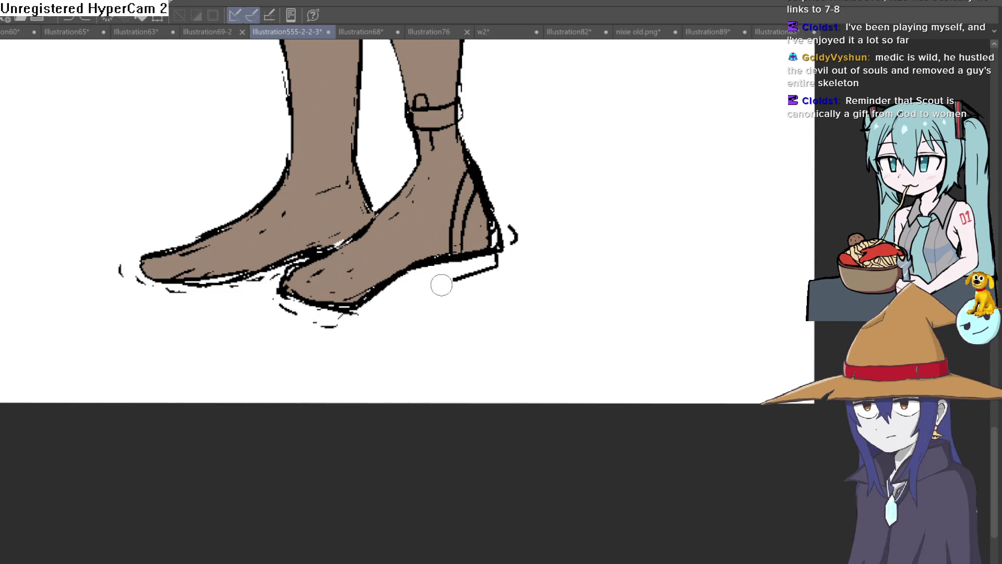
key("ctrl+z")
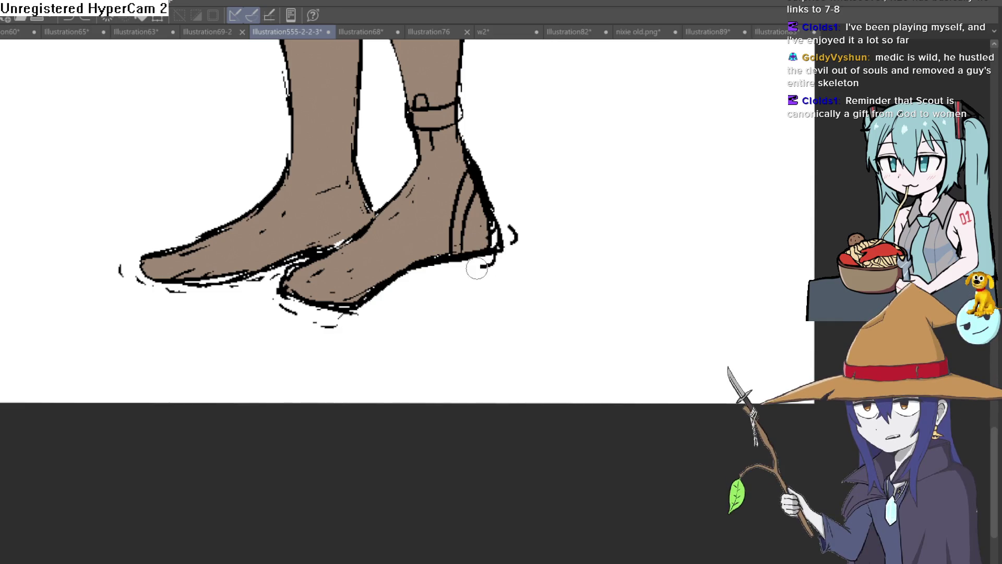
mouse_move(499, 252)
left_mouse_down()
mouse_move(300, 321)
mouse_move(474, 235)
left_mouse_up()
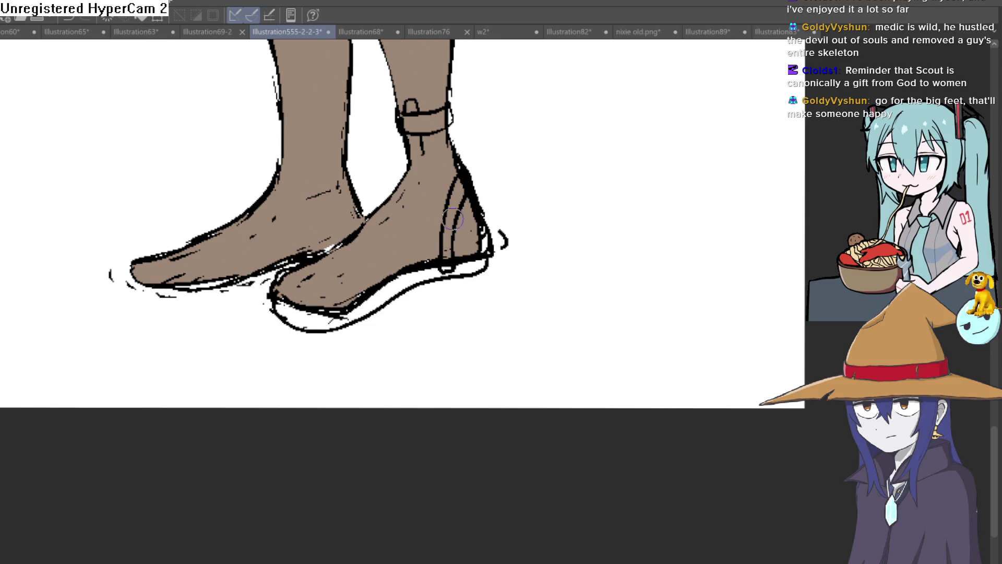
scroll(487, 248, "up", 2)
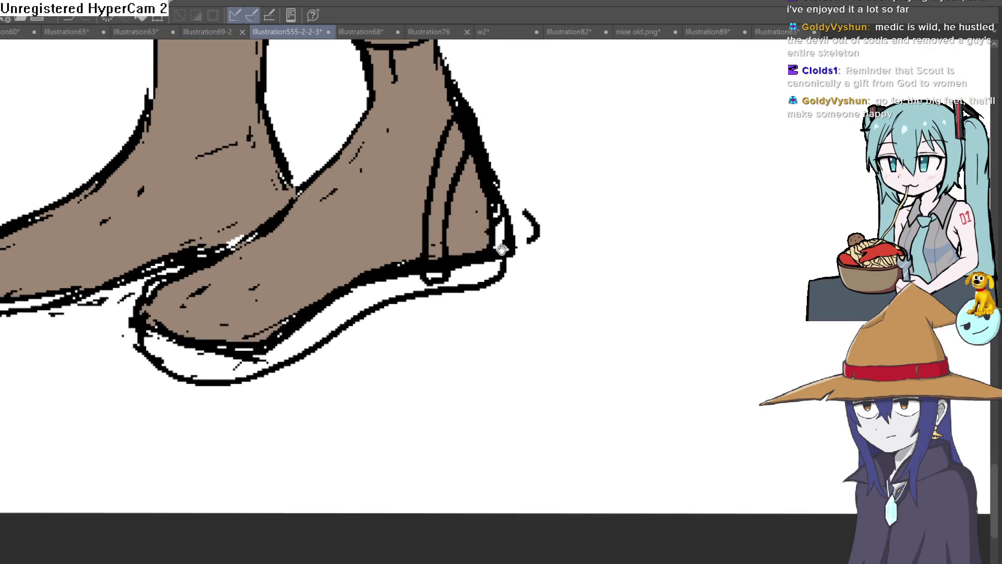
scroll(513, 255, "down", 1)
Outline the thick sole around the heel and bottom edge, and add a strap across the foot
left_click_drag(511, 253, 523, 204)
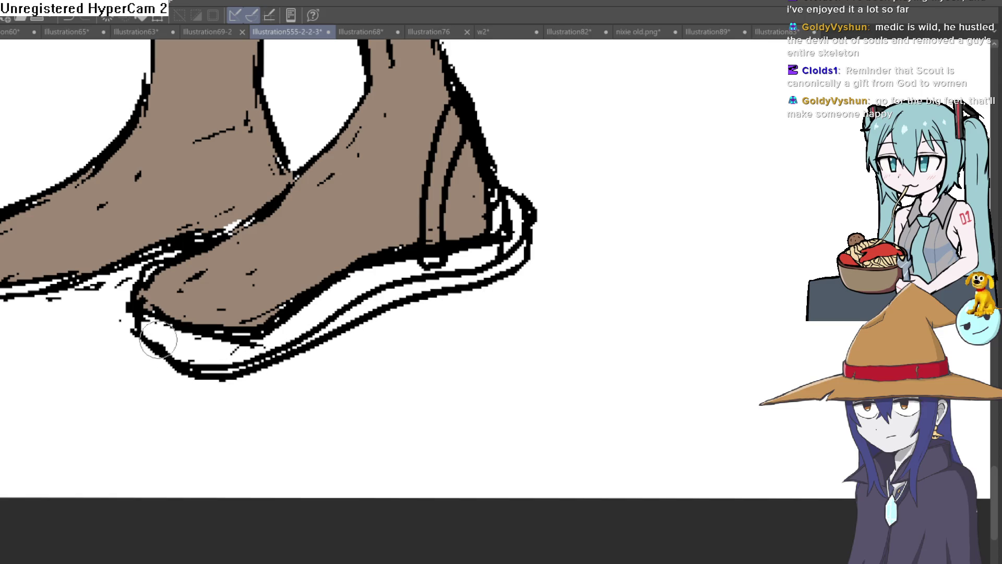
left_click_drag(438, 293, 149, 333)
scroll(202, 344, "down", 3)
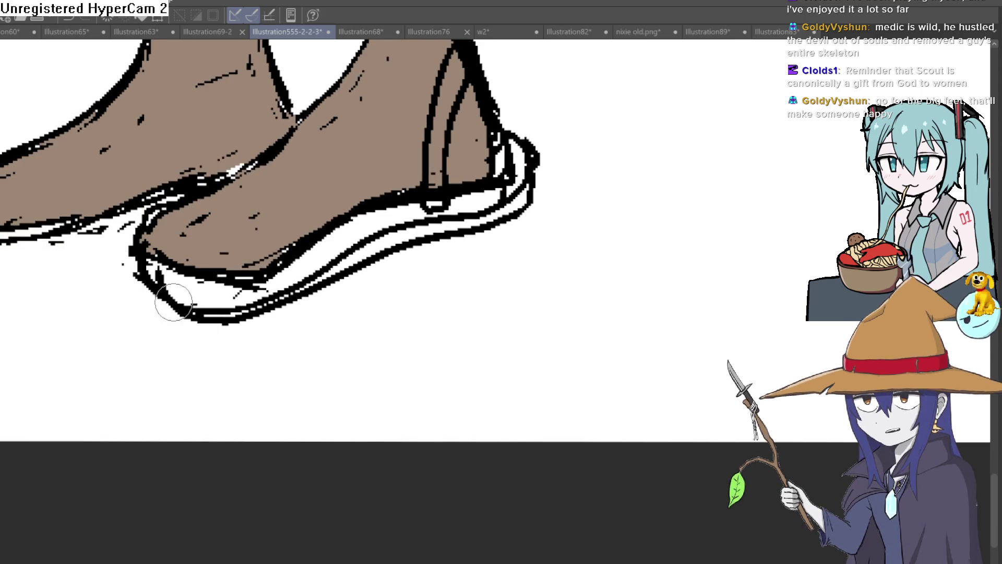
scroll(257, 254, "down", 4)
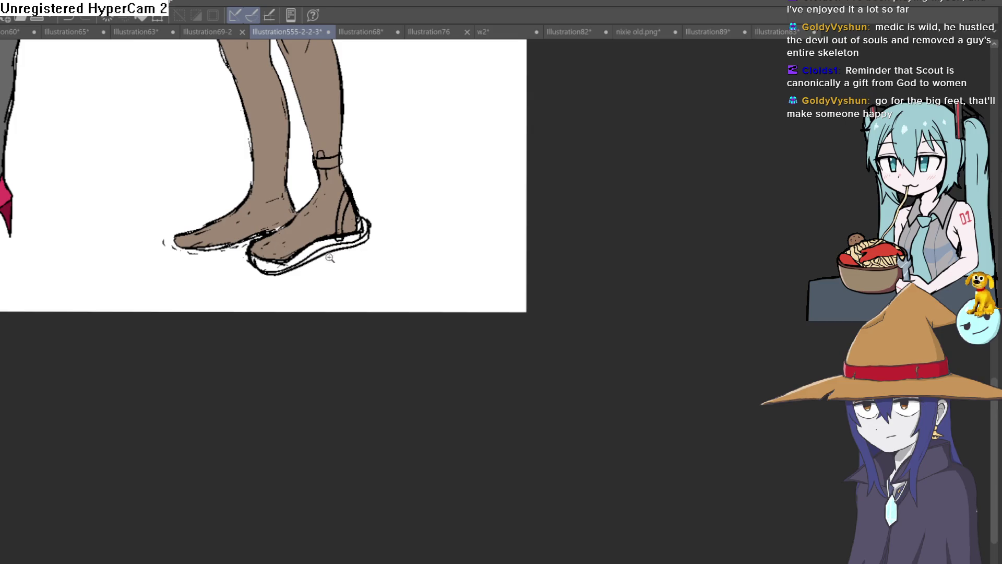
scroll(330, 259, "up", 2)
left_click_drag(305, 223, 333, 247)
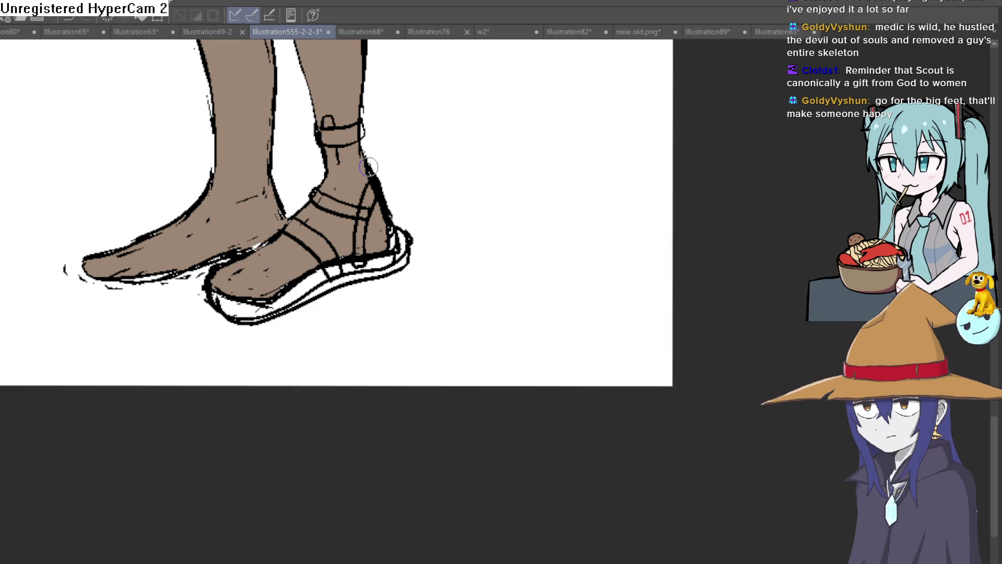
scroll(462, 141, "down", 4)
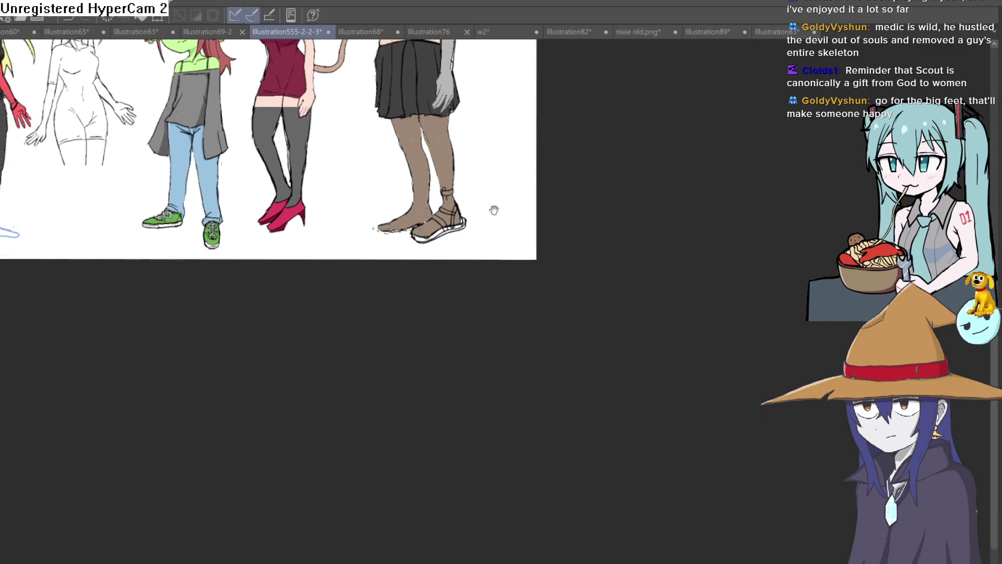
scroll(495, 210, "down", 1)
scroll(494, 210, "up", 2)
scroll(497, 207, "up", 2)
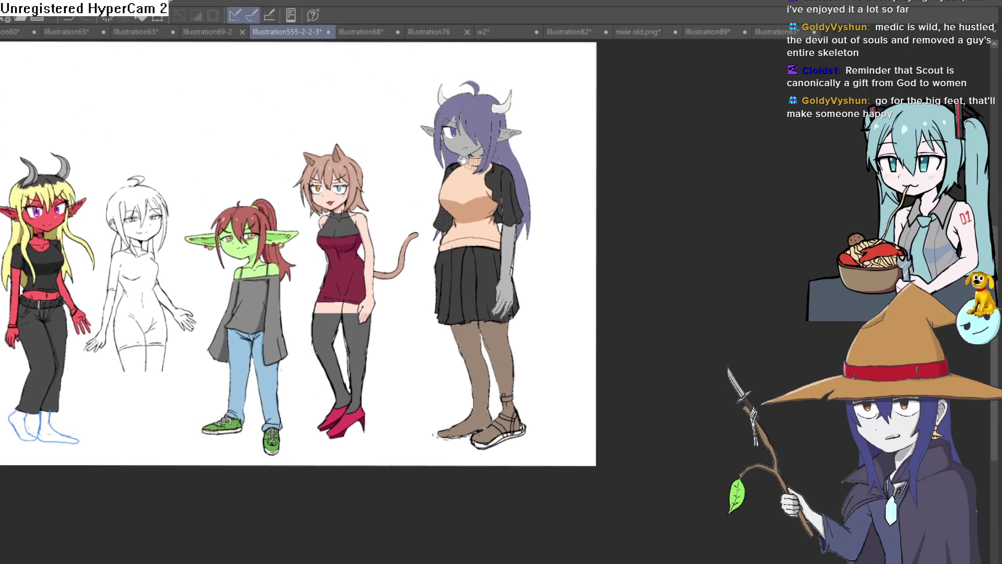
scroll(463, 159, "up", 3)
scroll(463, 160, "down", 3)
scroll(461, 227, "up", 1)
scroll(353, 225, "up", 1)
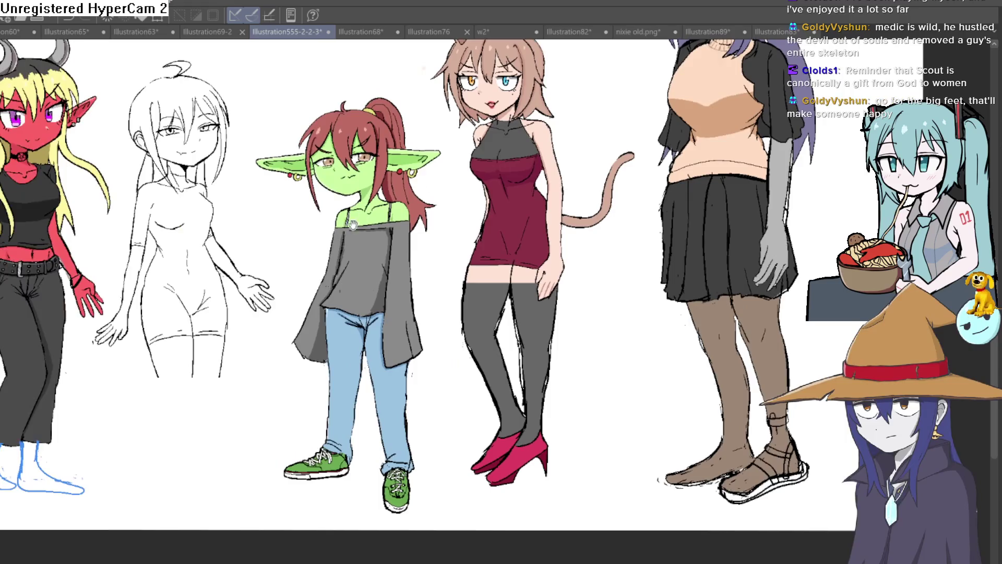
scroll(353, 225, "down", 1)
scroll(509, 172, "up", 1)
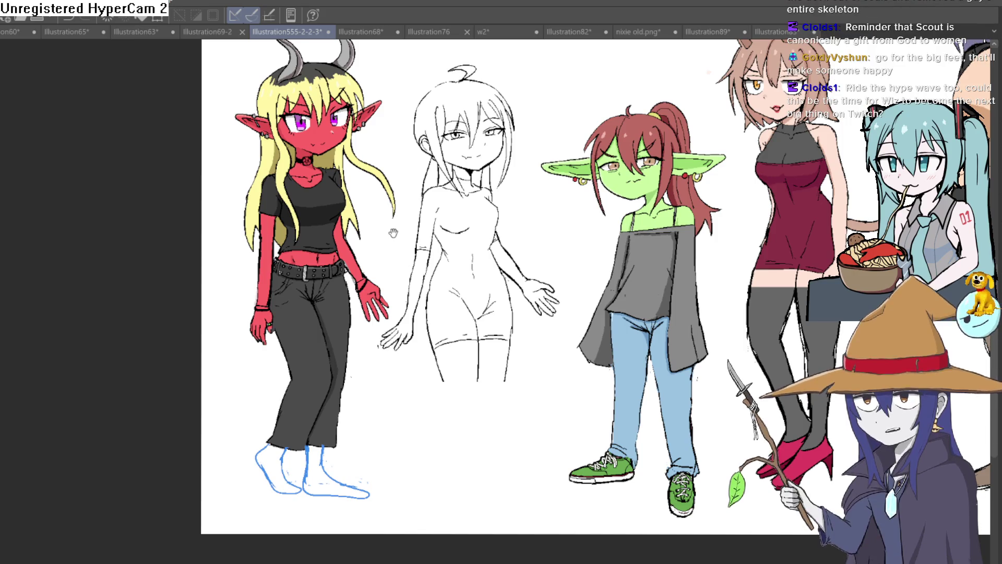
left_click_drag(394, 232, 410, 286)
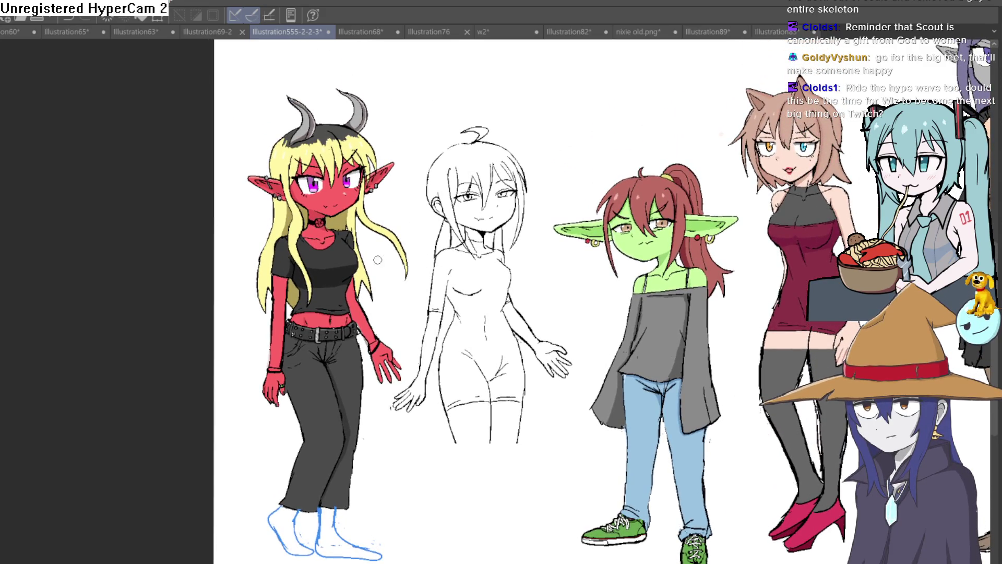
left_click_drag(377, 261, 382, 235)
scroll(384, 266, "up", 3)
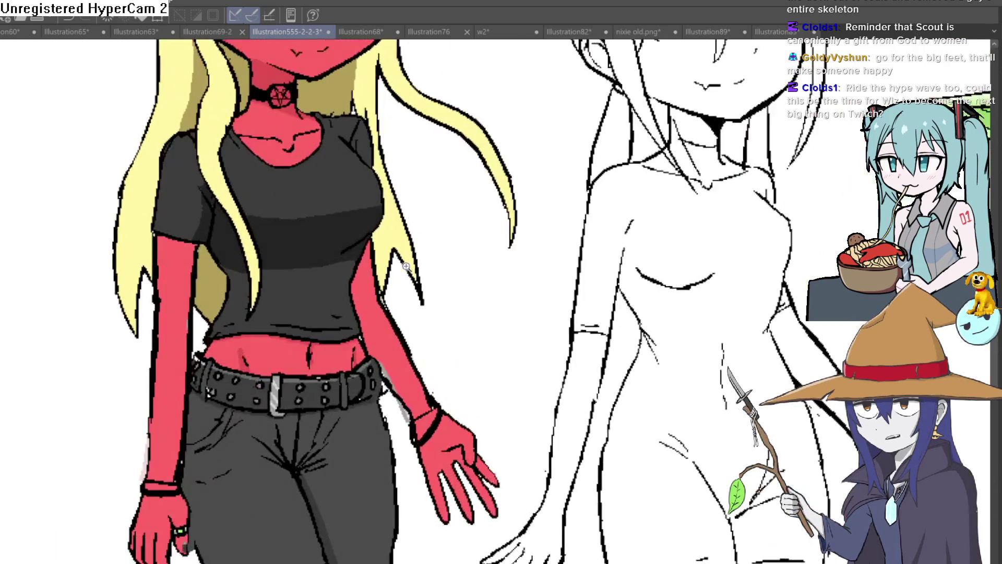
scroll(395, 274, "down", 1)
left_click_drag(394, 273, 399, 299)
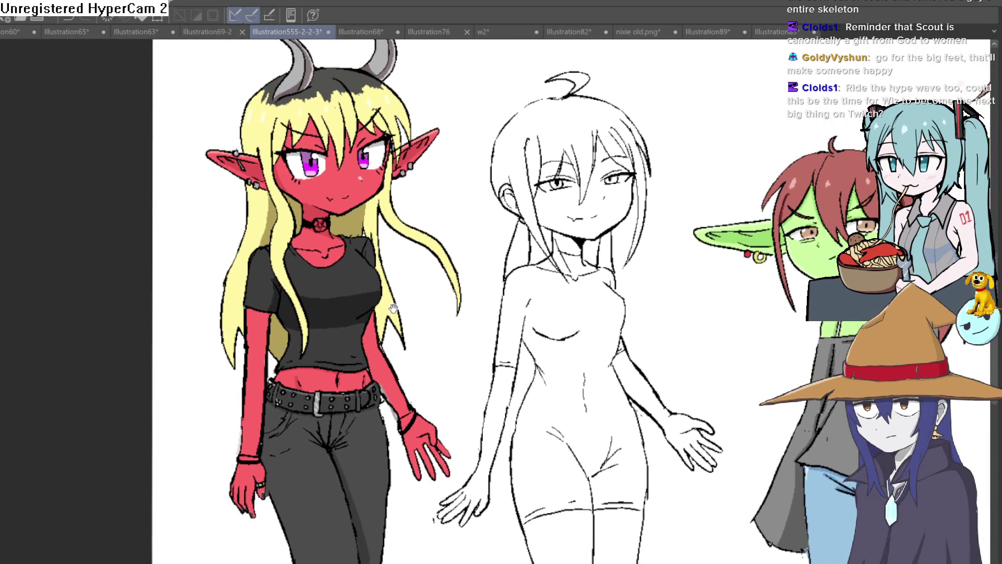
left_click_drag(479, 315, 392, 252)
left_click_drag(640, 238, 387, 263)
left_click_drag(493, 289, 385, 218)
mouse_move(510, 206)
left_mouse_down()
mouse_move(534, 239)
mouse_move(507, 218)
left_mouse_up()
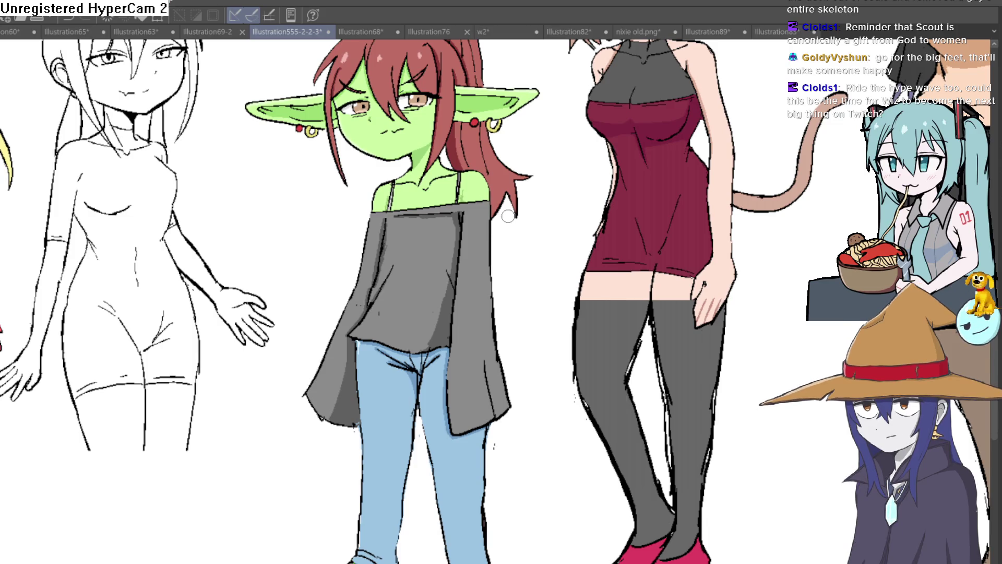
left_click_drag(508, 218, 218, 303)
mouse_move(441, 244)
left_mouse_down()
mouse_move(456, 322)
mouse_move(391, 381)
mouse_move(329, 258)
left_mouse_up()
mouse_move(689, 392)
left_mouse_down()
mouse_move(634, 194)
mouse_move(540, 47)
left_mouse_up()
scroll(559, 228, "up", 2)
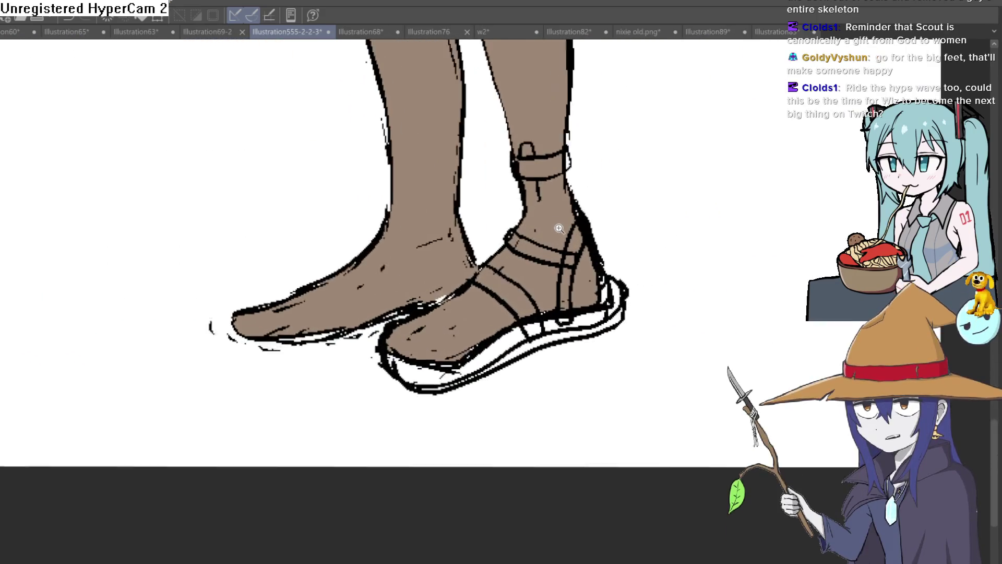
scroll(559, 228, "up", 1)
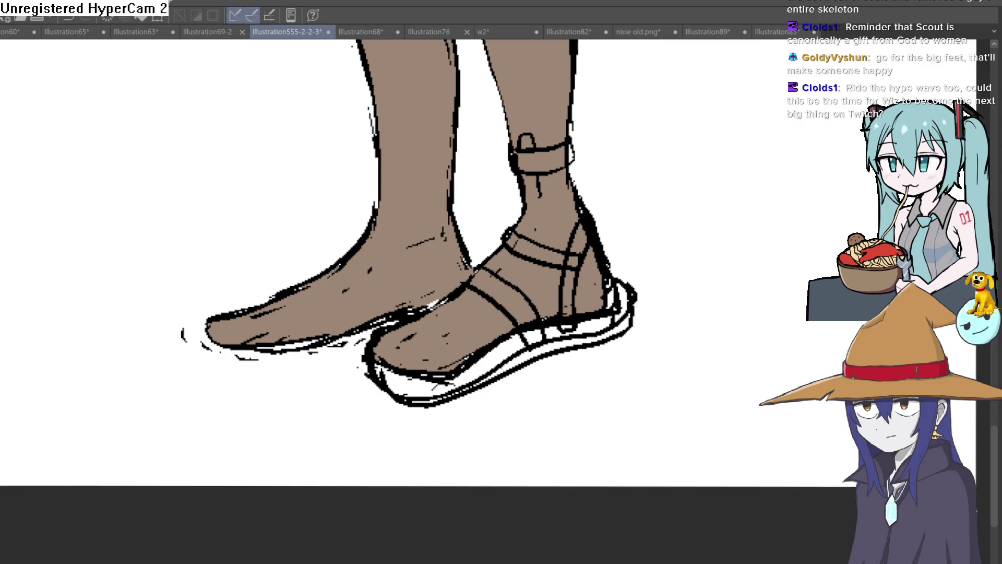
scroll(316, 235, "down", 2)
scroll(455, 236, "right", 2)
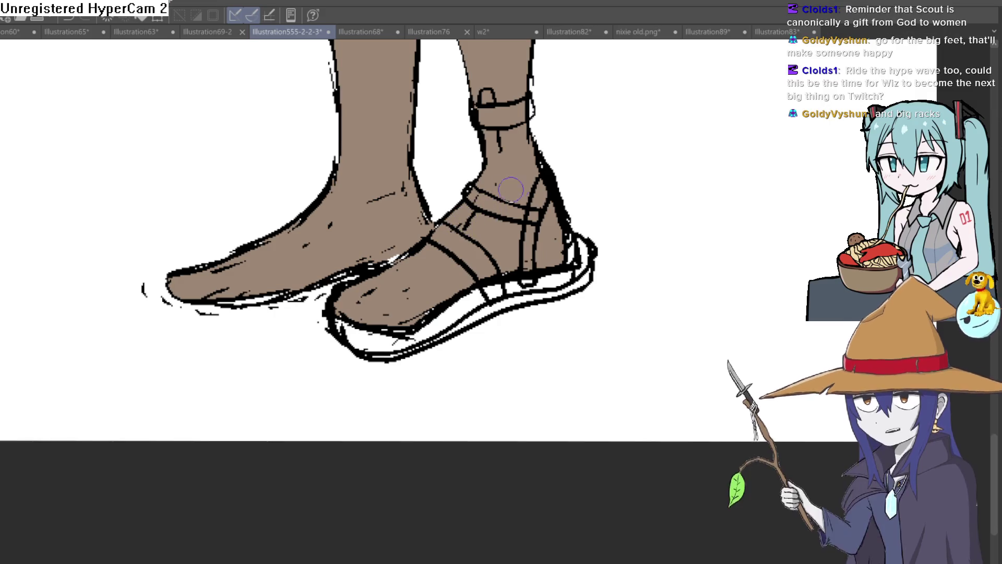
scroll(598, 246, "down", 1)
scroll(585, 285, "down", 3)
scroll(584, 286, "up", 3)
scroll(584, 286, "right", 1)
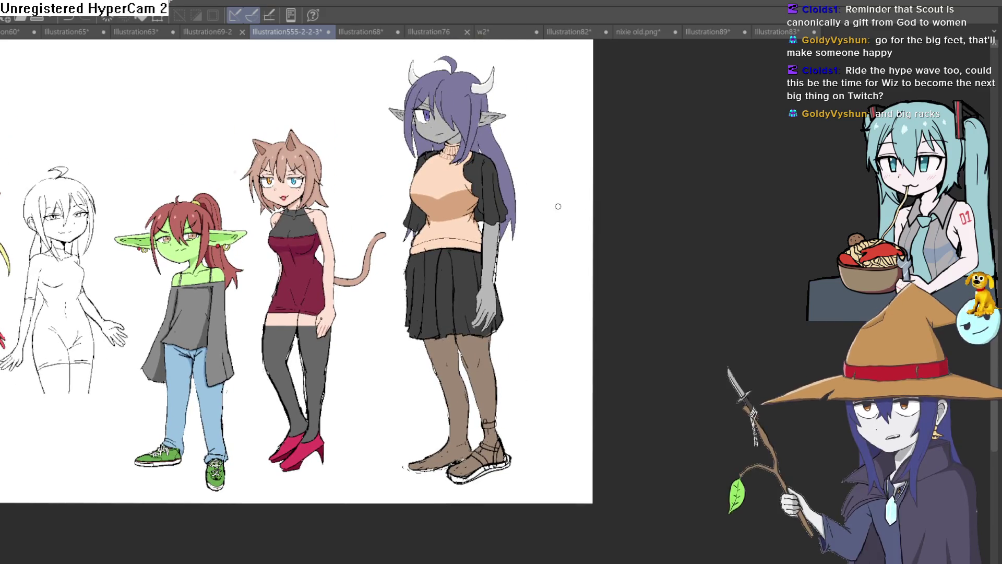
scroll(513, 174, "down", 1)
scroll(513, 174, "left", 1)
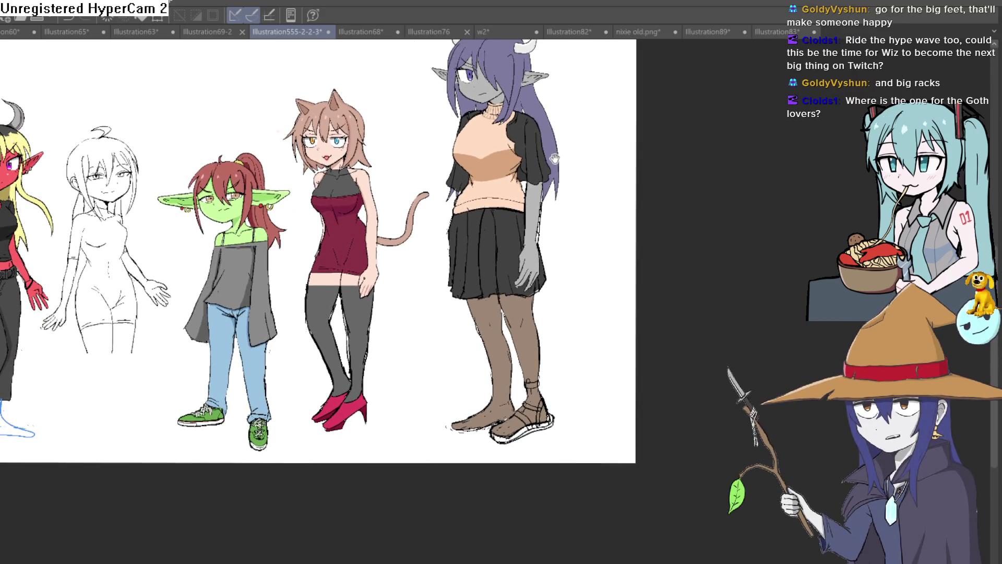
scroll(514, 180, "left", 2)
scroll(513, 188, "down", 1)
scroll(450, 204, "up", 2)
scroll(462, 274, "up", 1)
scroll(463, 274, "down", 3)
scroll(671, 237, "right", 1)
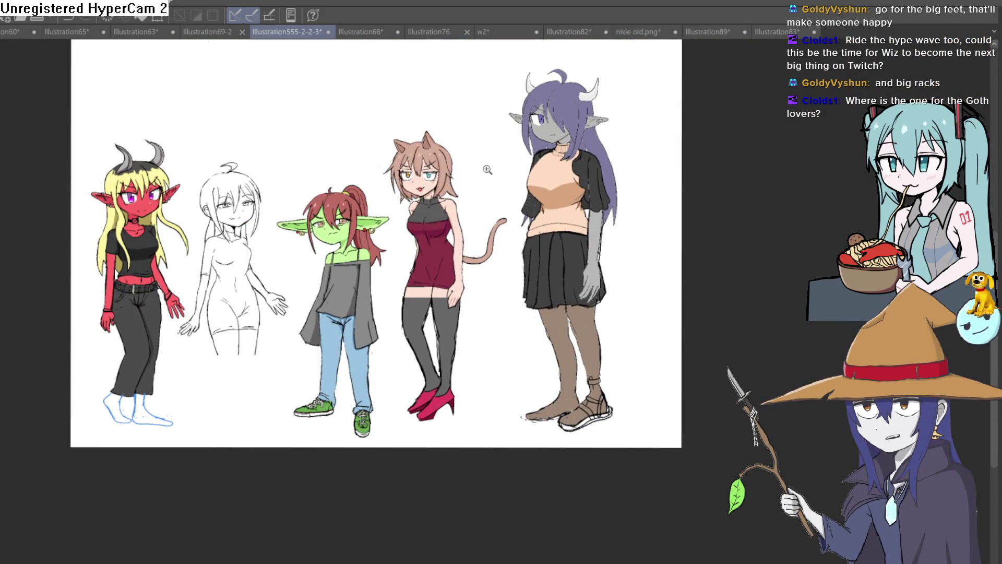
scroll(487, 169, "up", 1)
scroll(463, 163, "up", 2)
scroll(461, 171, "up", 1)
scroll(458, 199, "up", 1)
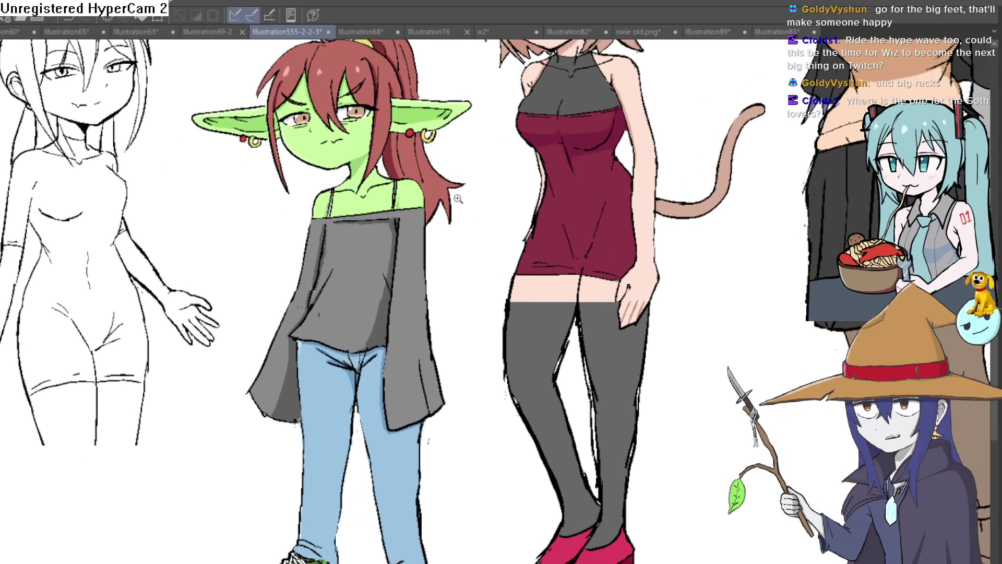
scroll(459, 199, "down", 1)
left_click_drag(458, 199, 443, 227)
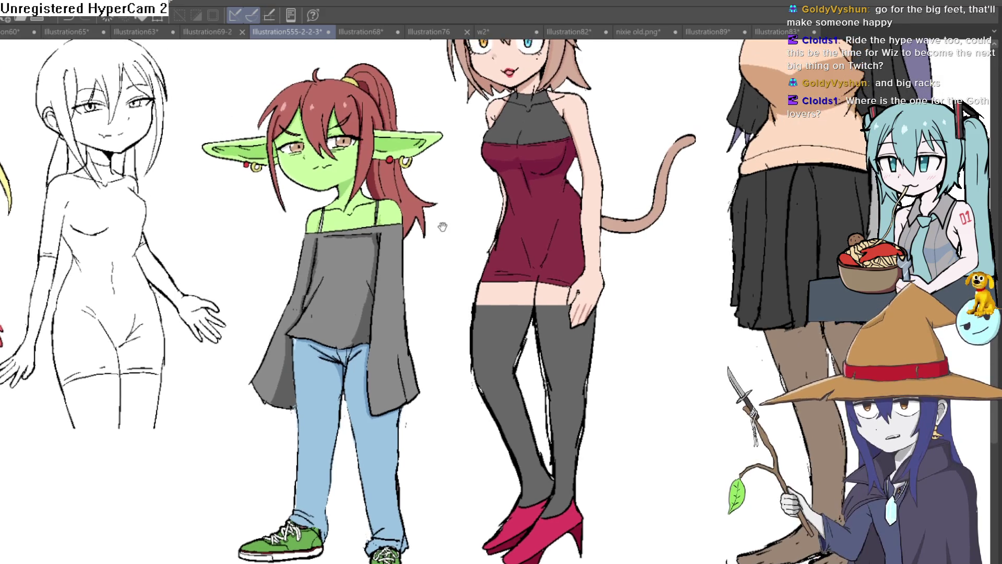
scroll(443, 227, "down", 1)
scroll(537, 201, "down", 1)
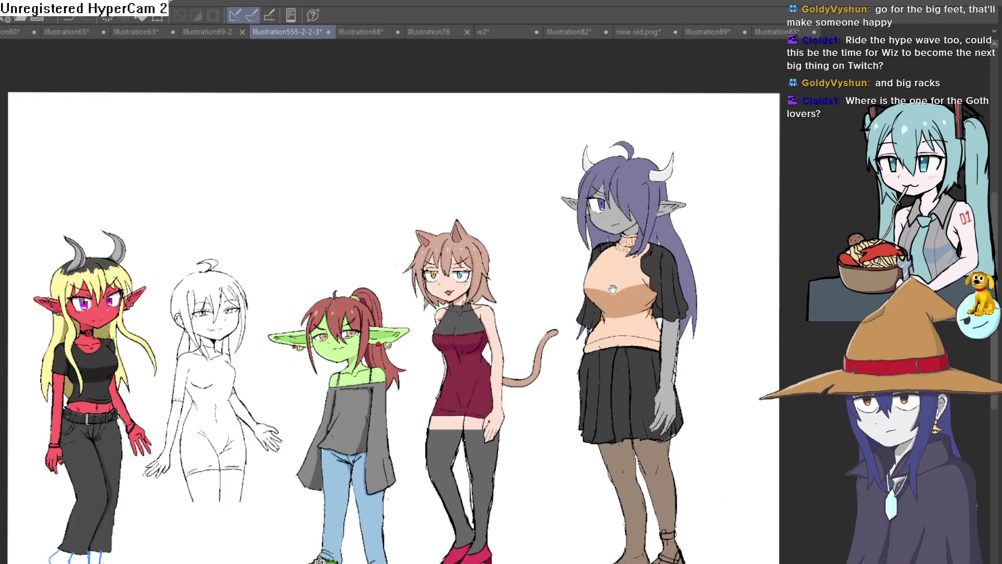
scroll(613, 290, "down", 1)
scroll(438, 215, "up", 1)
scroll(438, 215, "up", 1)
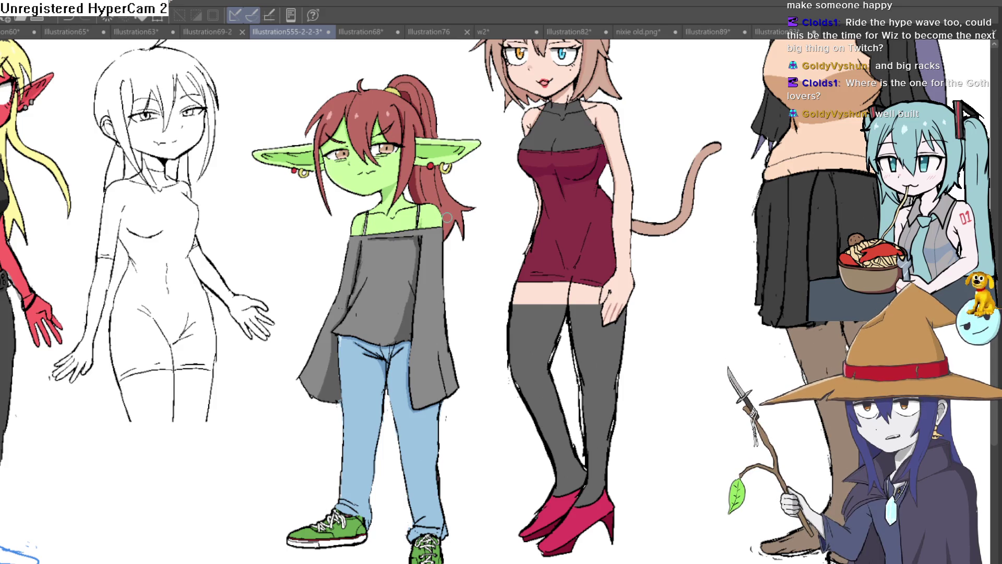
left_click_drag(485, 97, 484, 558)
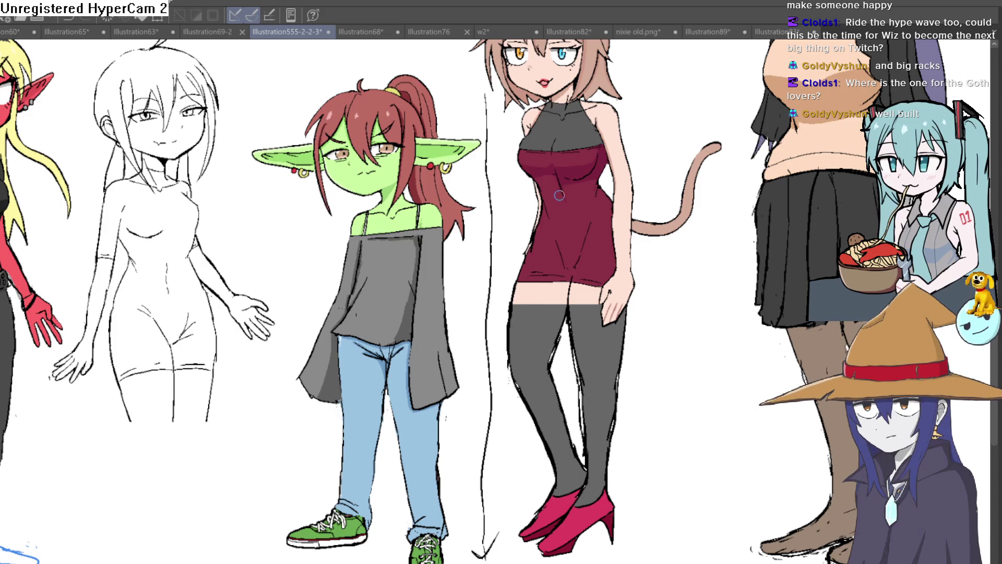
key("ctrl+z")
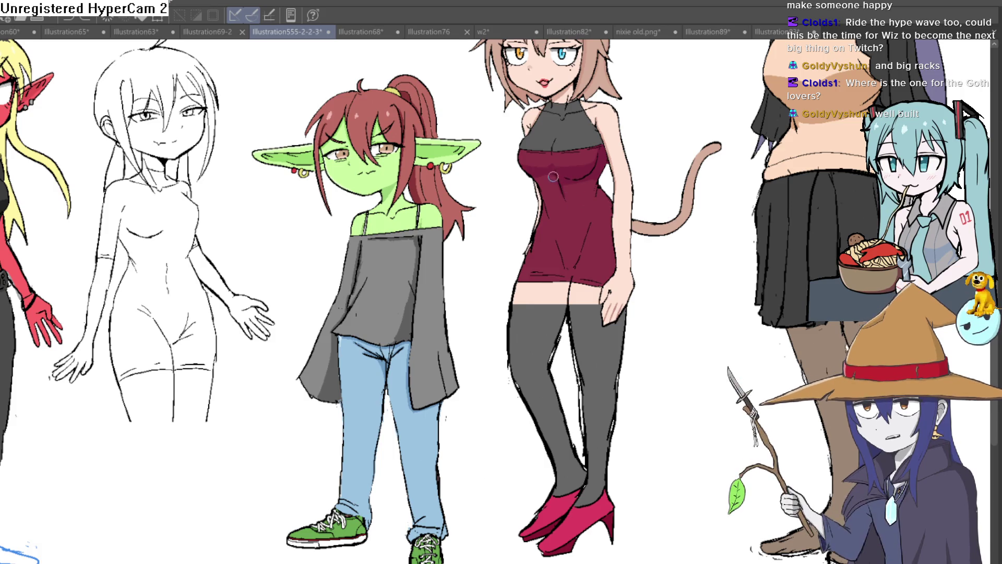